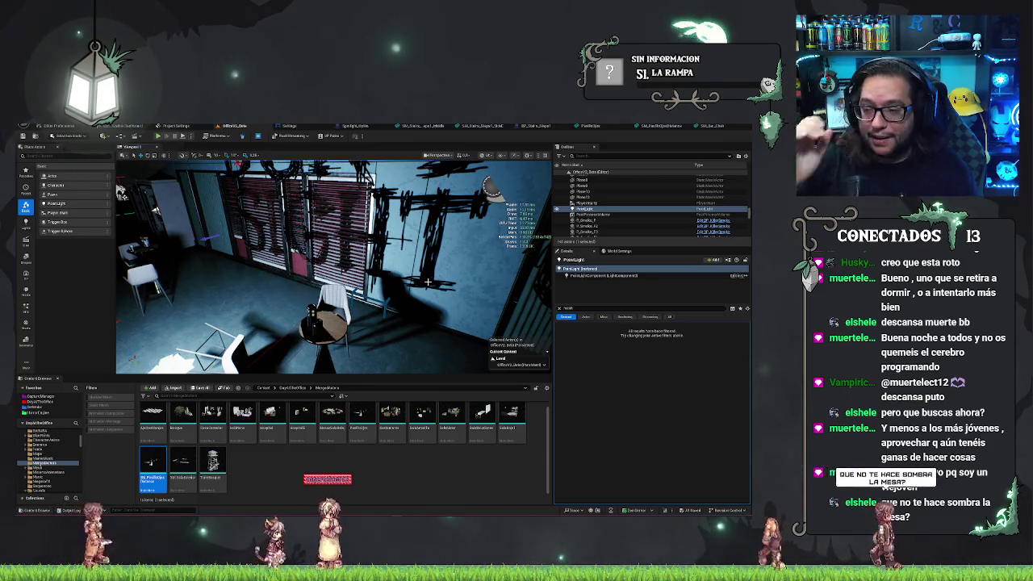
Frame the point light, select the white bar chair SM_Bar_Chair2 and fly the camera up to it.
key("f")
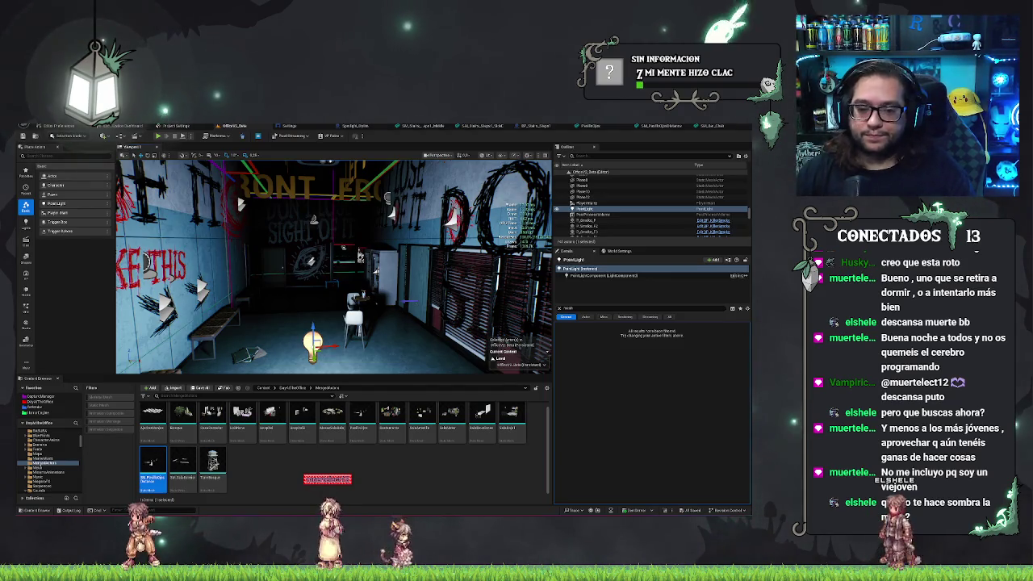
mouse_move(360, 256)
left_mouse_down()
mouse_move(278, 256)
mouse_move(311, 260)
mouse_move(391, 305)
left_mouse_up()
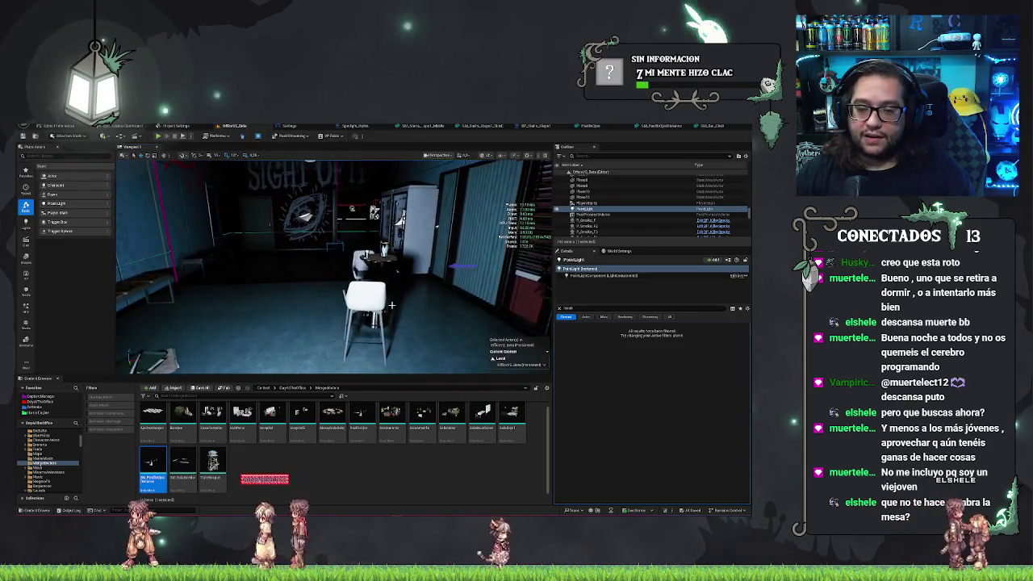
left_click(378, 301)
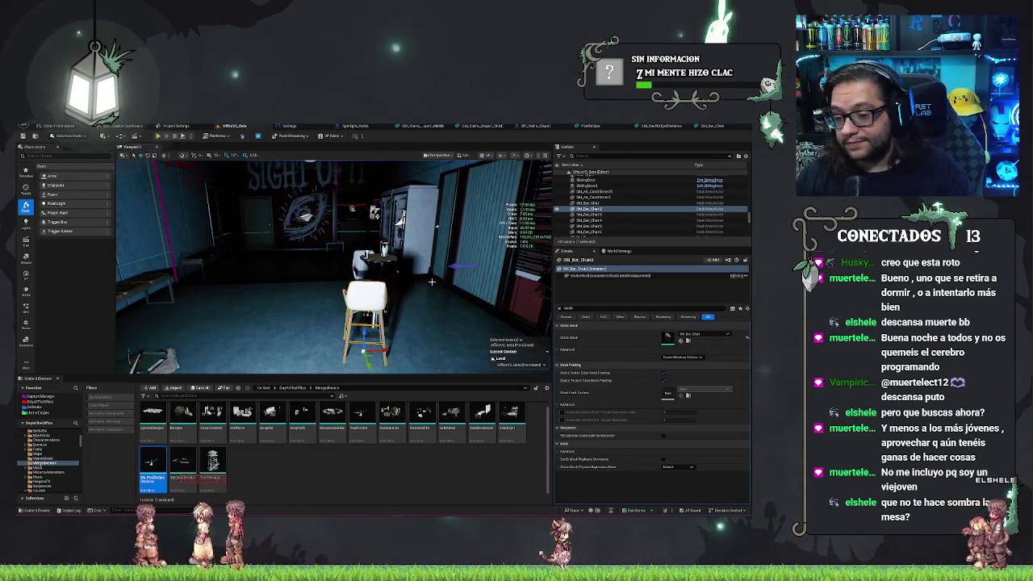
key("w")
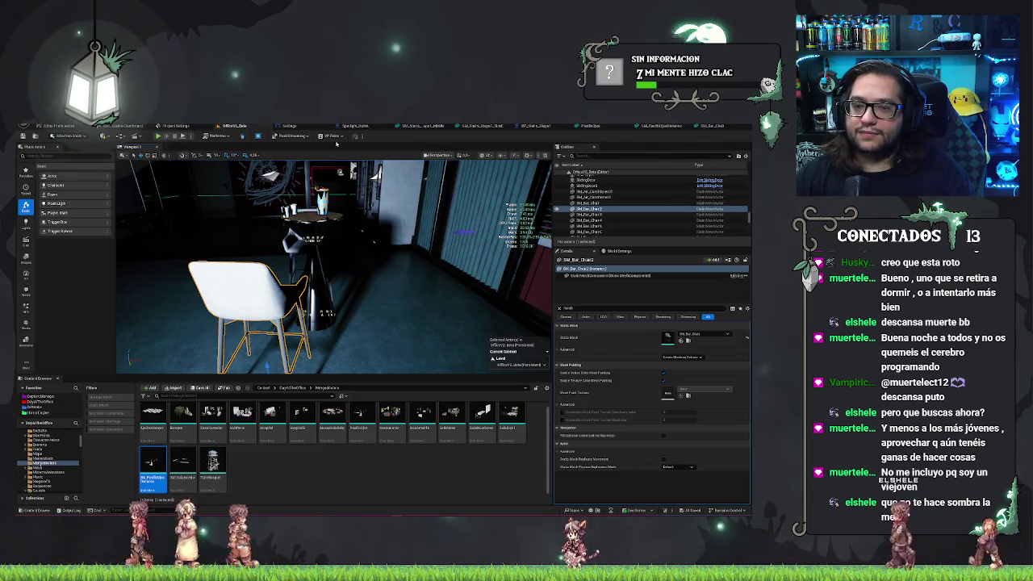
Enable Show > Visualize > Mesh Distance Fields and orbit the chair and floor in that view.
left_click(502, 157)
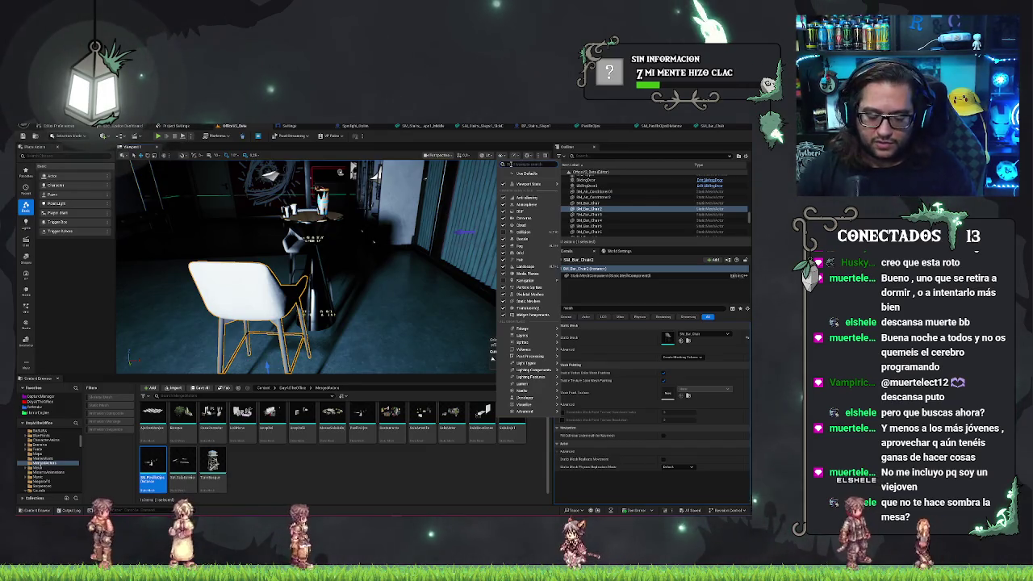
type("distance")
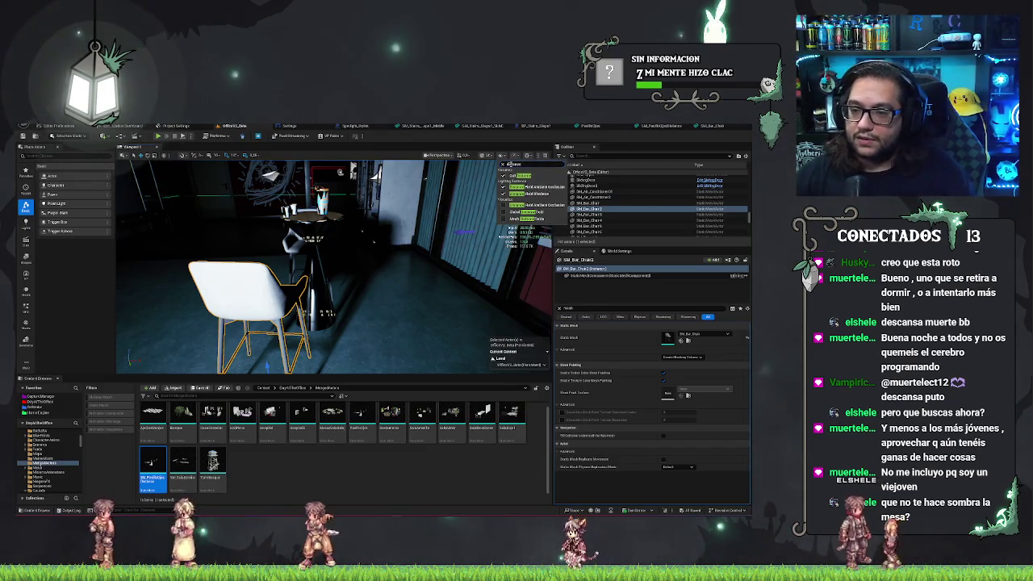
left_click(504, 219)
mouse_move(429, 265)
left_mouse_down()
mouse_move(359, 276)
mouse_move(347, 222)
mouse_move(355, 274)
mouse_move(396, 257)
mouse_move(400, 267)
left_mouse_up()
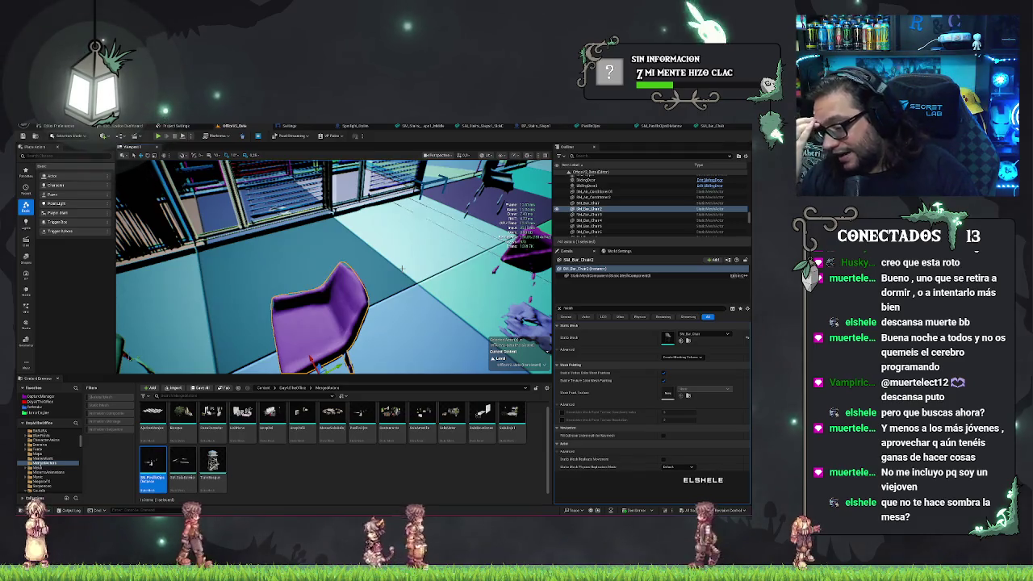
left_click_drag(127, 358, 125, 187)
left_click(489, 155)
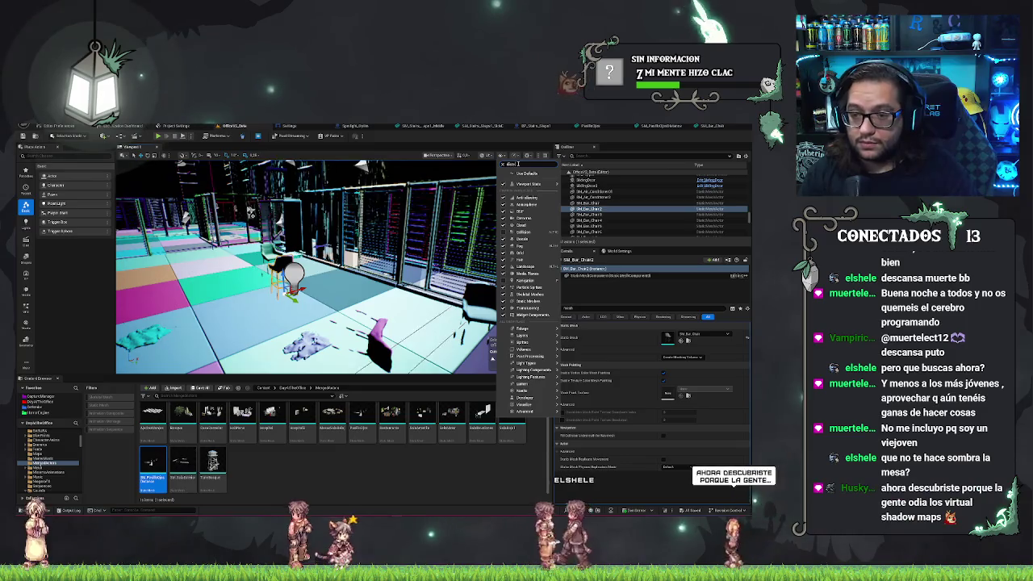
Turn off Mesh Distance Fields, then select the round bar table and zoom to frame it.
type("distance")
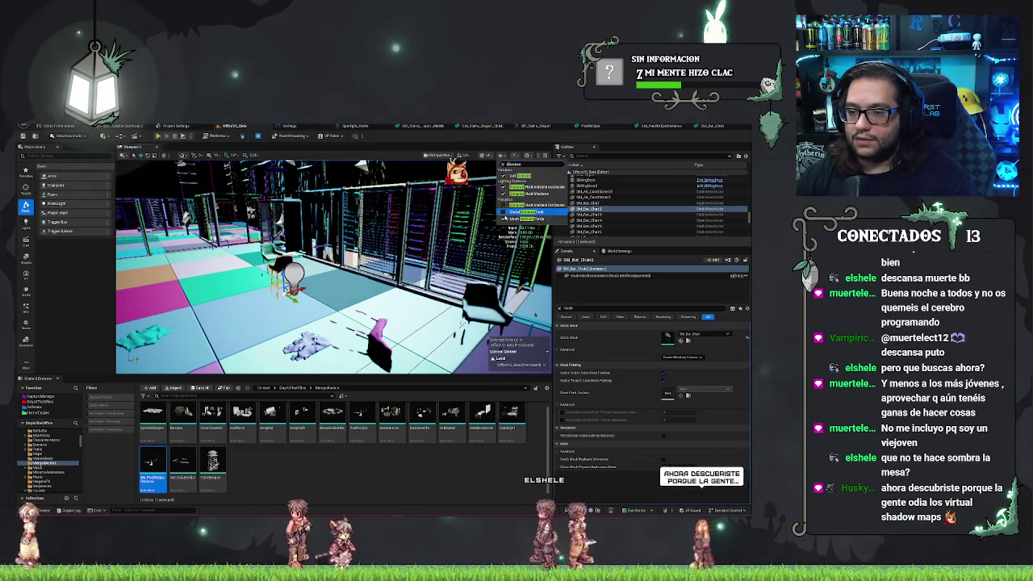
left_click(506, 216)
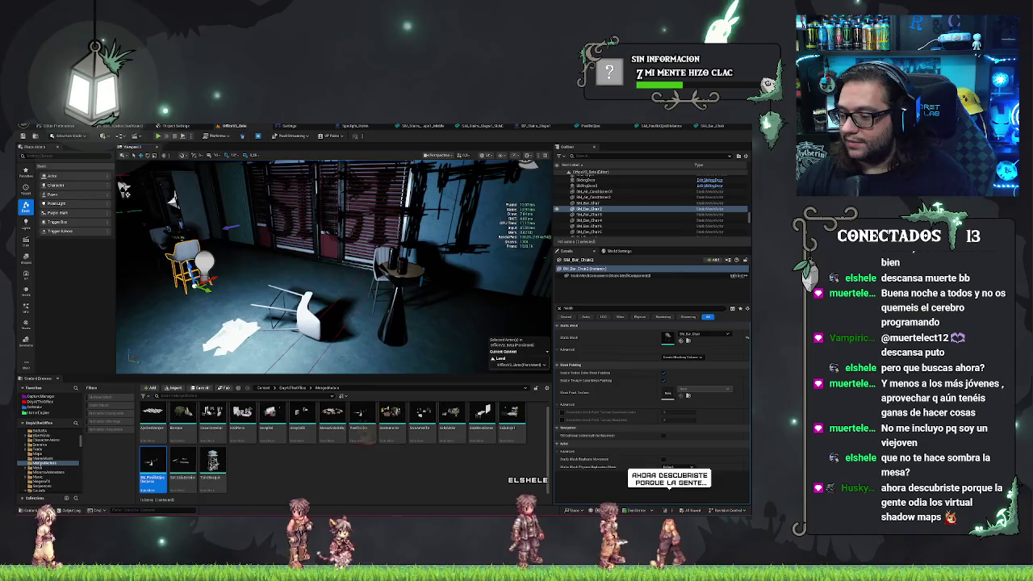
mouse_move(124, 188)
left_mouse_down()
mouse_move(80, 190)
mouse_move(137, 190)
mouse_move(197, 210)
left_mouse_up()
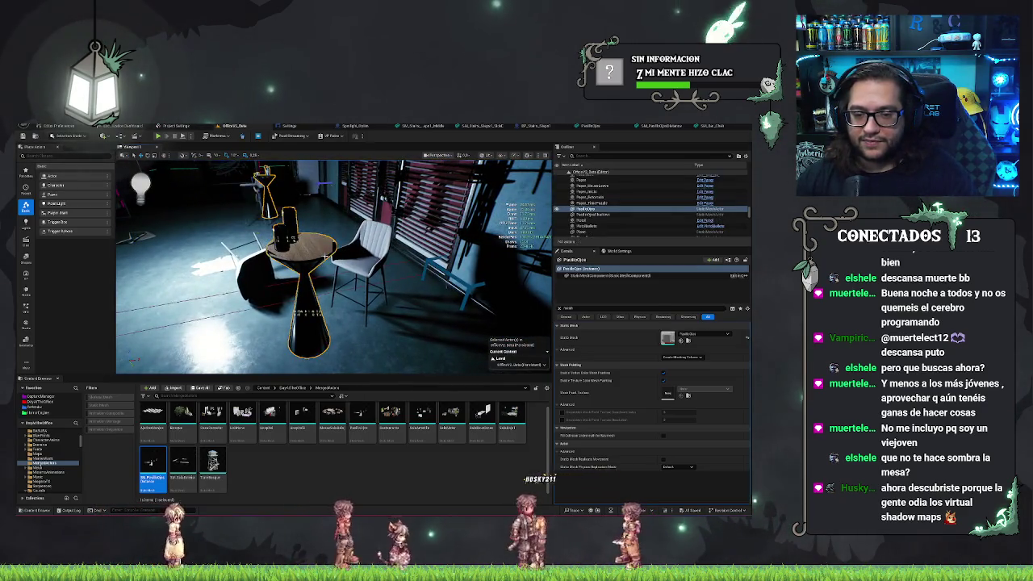
left_click(331, 258)
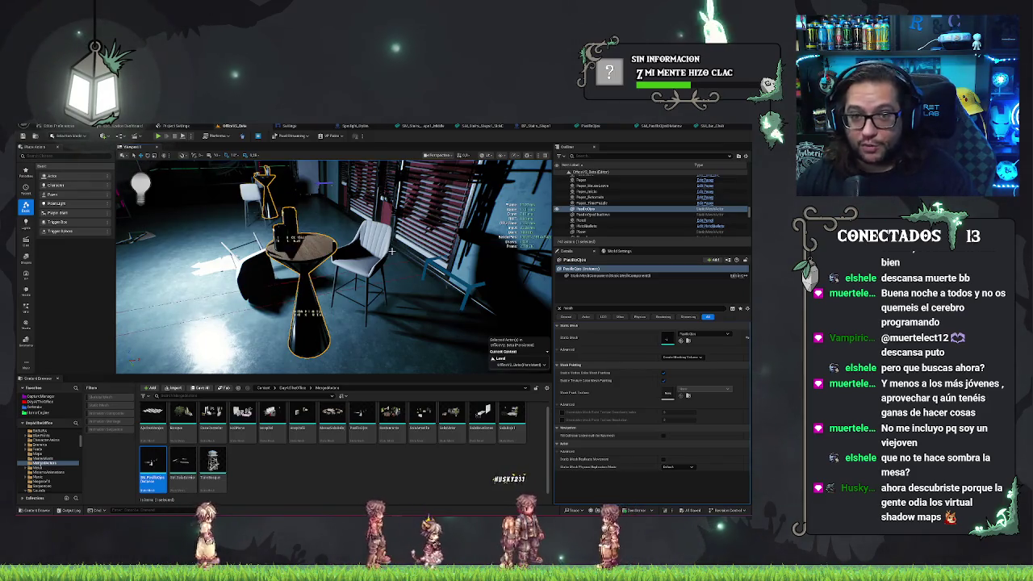
scroll(392, 258, "down", 5)
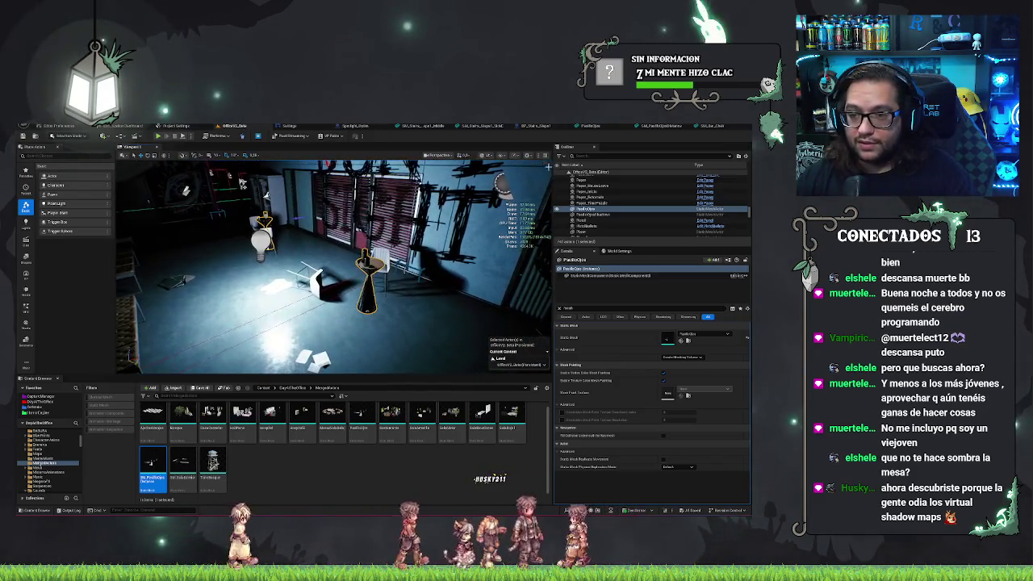
scroll(203, 184, "up", 3)
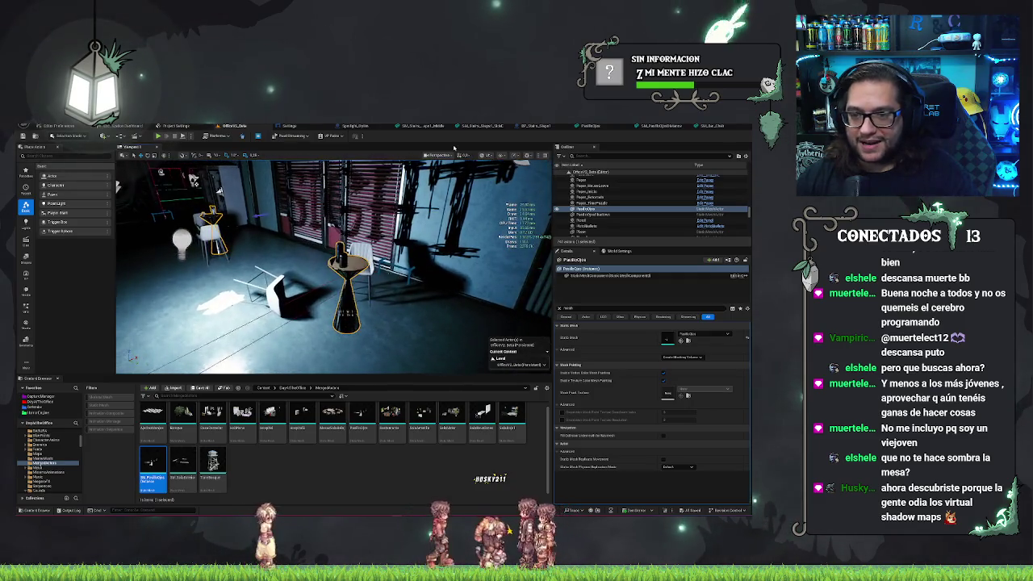
Re-enable Mesh Distance Fields and fly forward past the racks and down the shuttered corridor.
left_click(499, 156)
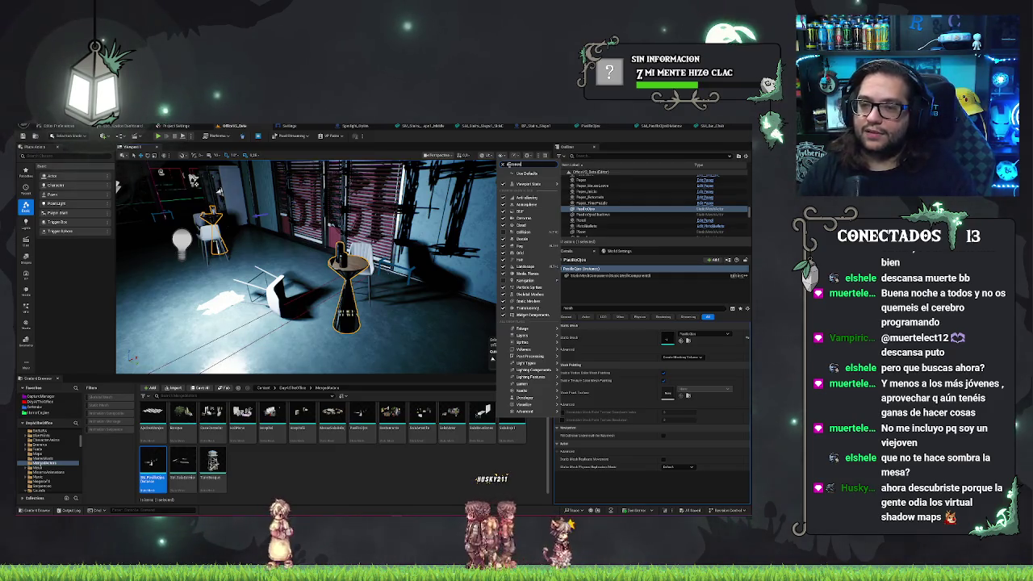
type("distance")
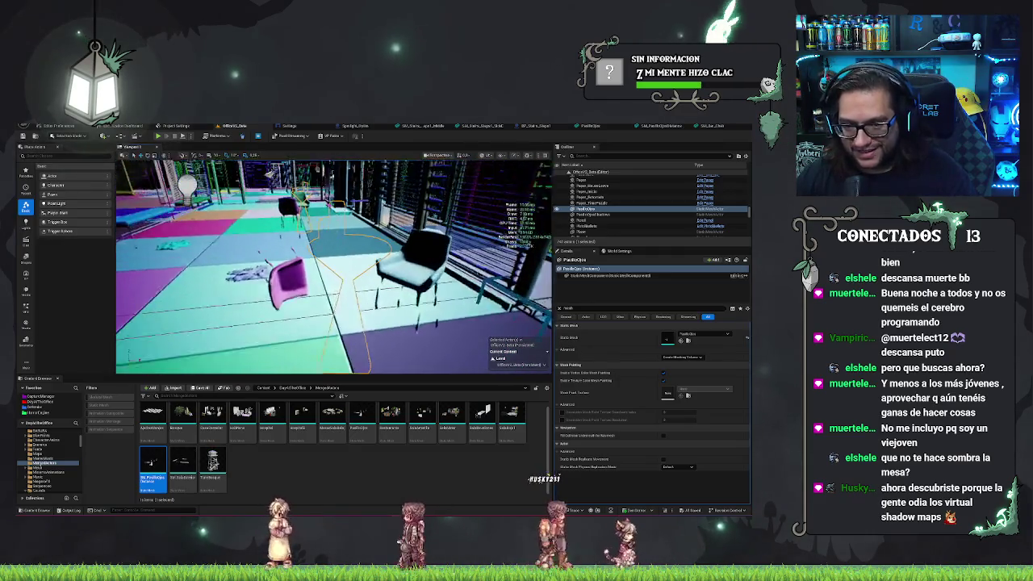
type("w")
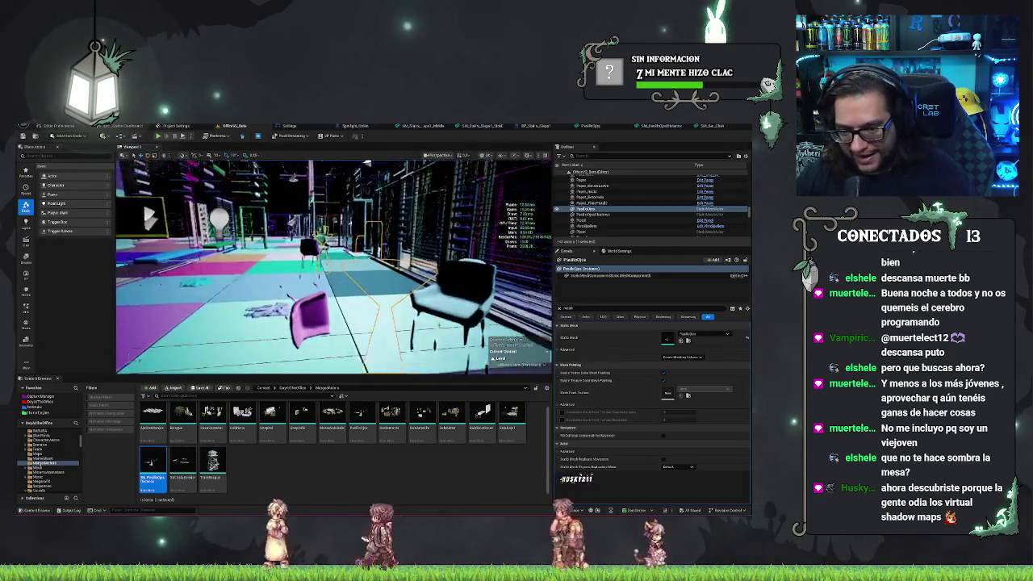
type("w")
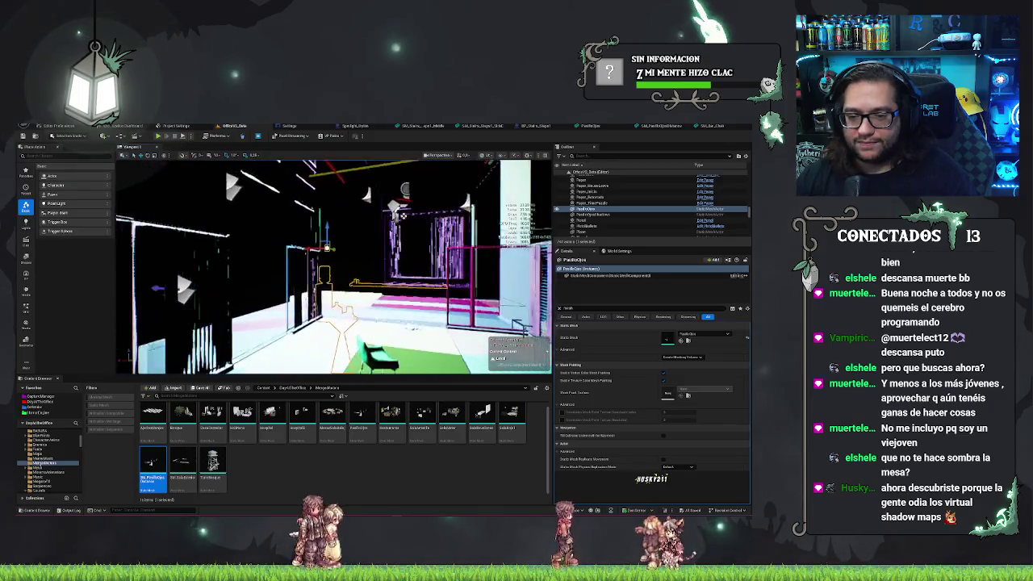
key("w")
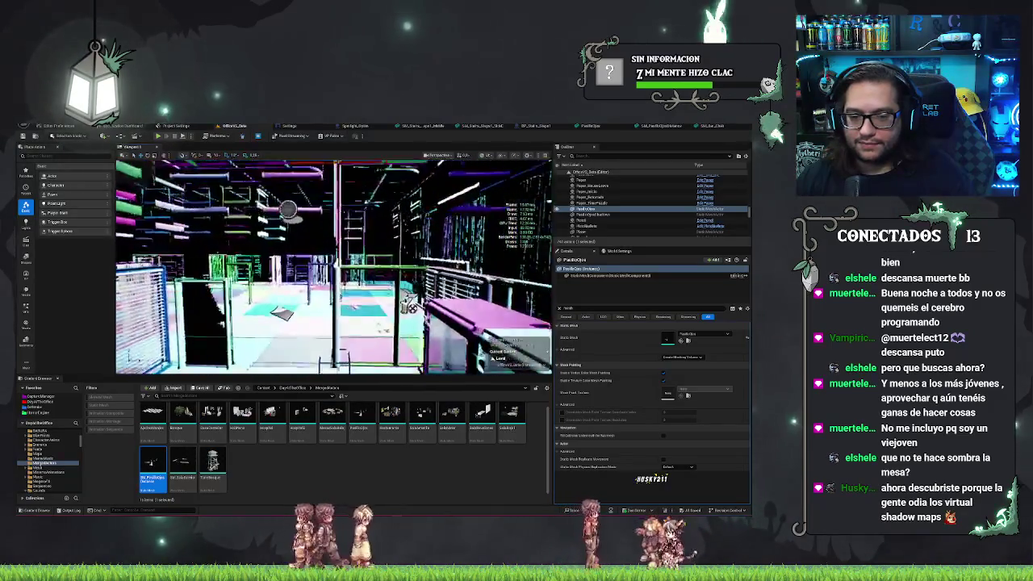
key("w")
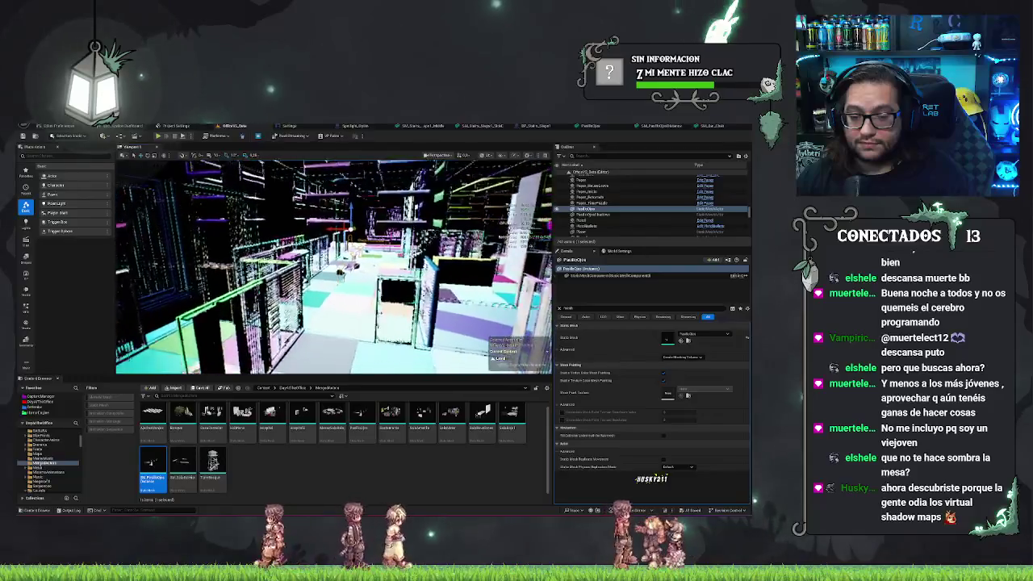
key("w")
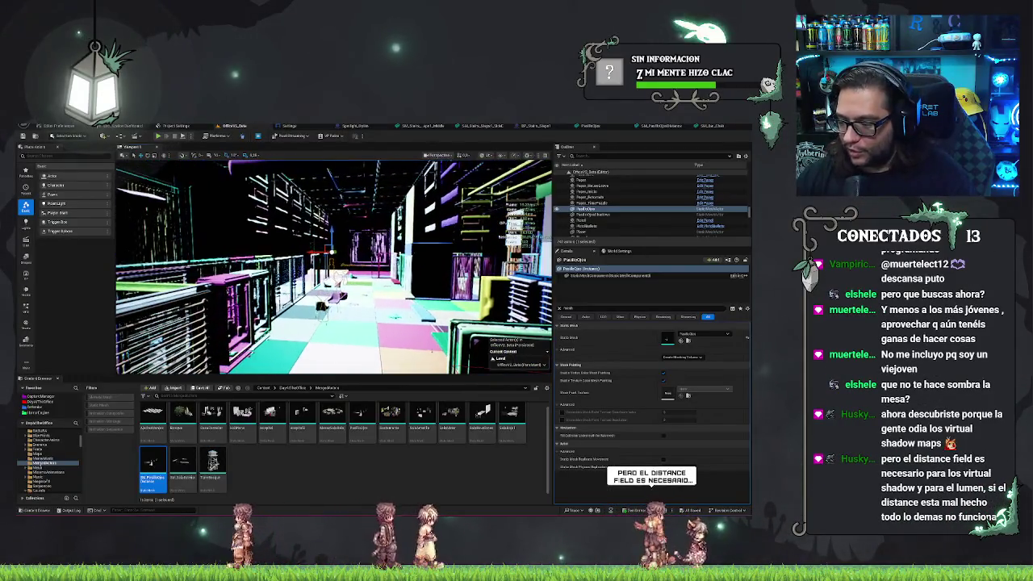
key("w")
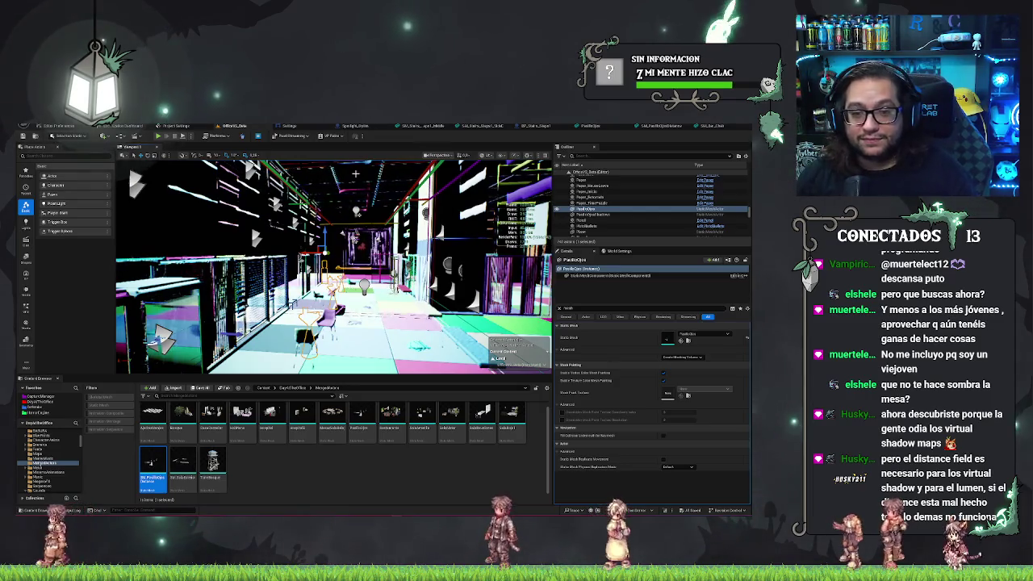
left_click_drag(334, 266, 375, 247)
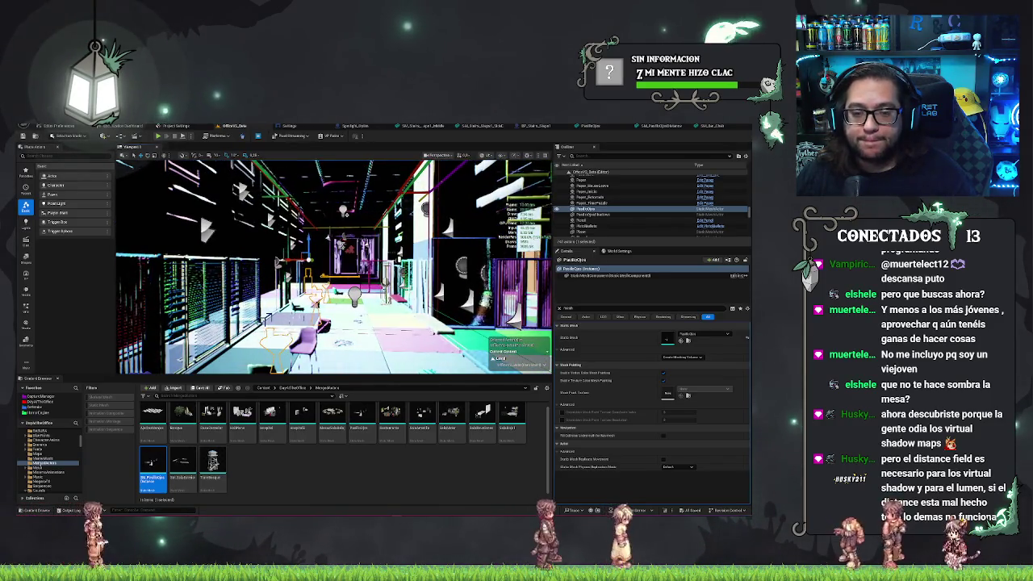
left_click_drag(334, 266, 354, 260)
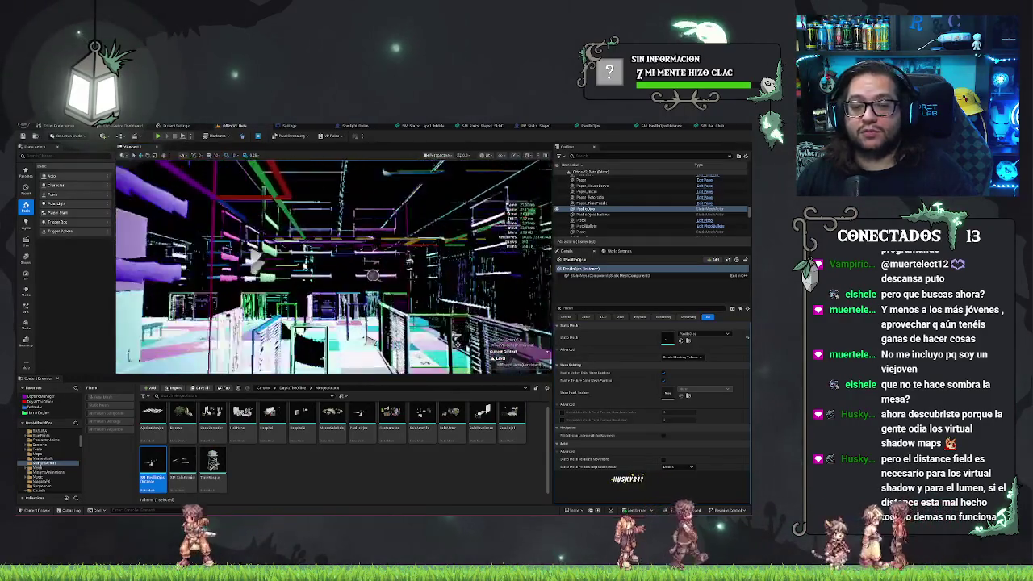
left_click_drag(497, 207, 389, 336)
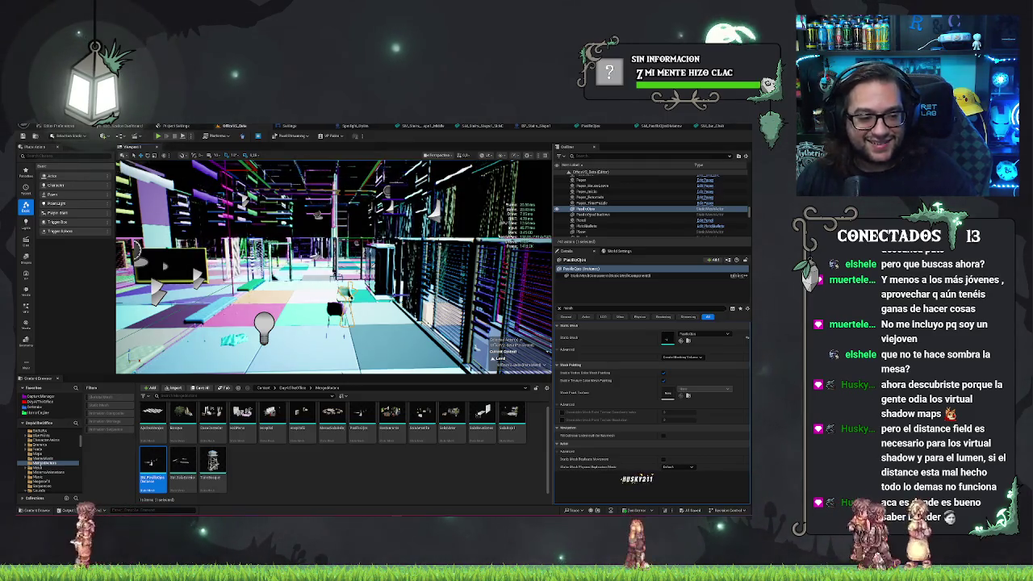
mouse_move(332, 186)
left_mouse_down()
mouse_move(331, 164)
mouse_move(326, 196)
left_mouse_up()
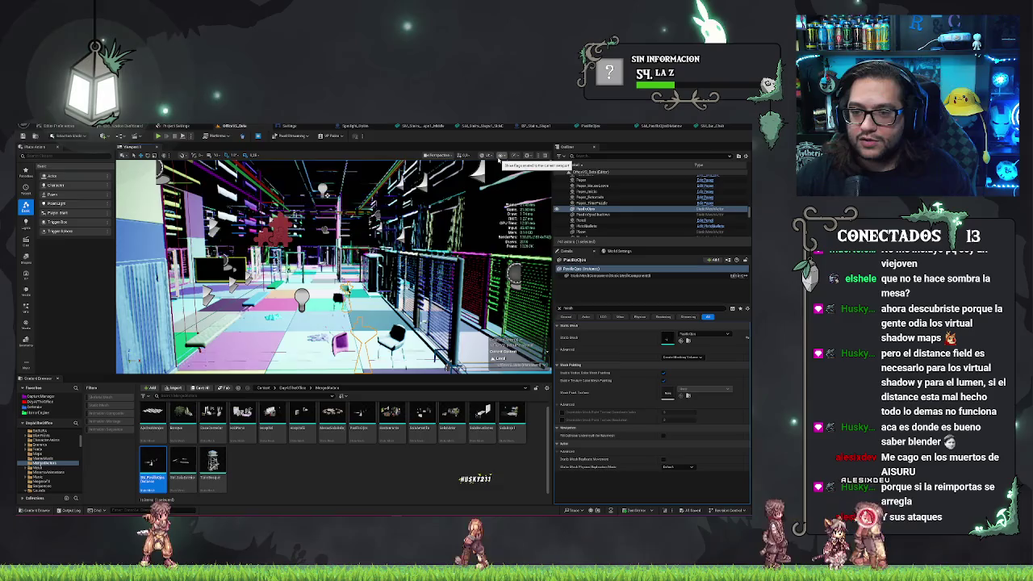
Search 'distance' in the Show menu and uncheck Mesh Distance Fields to restore lit shading.
left_click(500, 156)
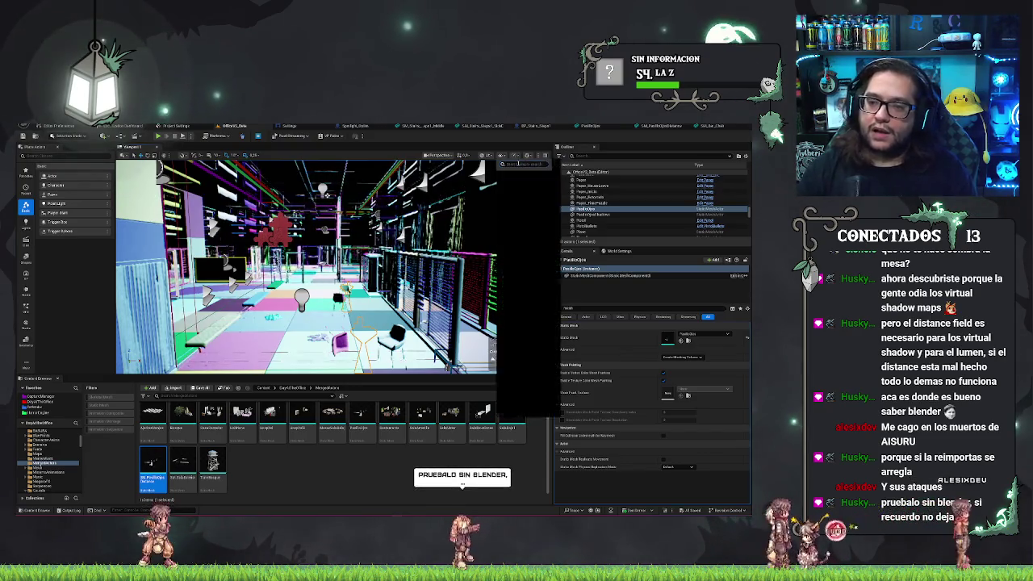
key("BackSpace")
key("BackSpace")
key("BackSpace")
type("distance")
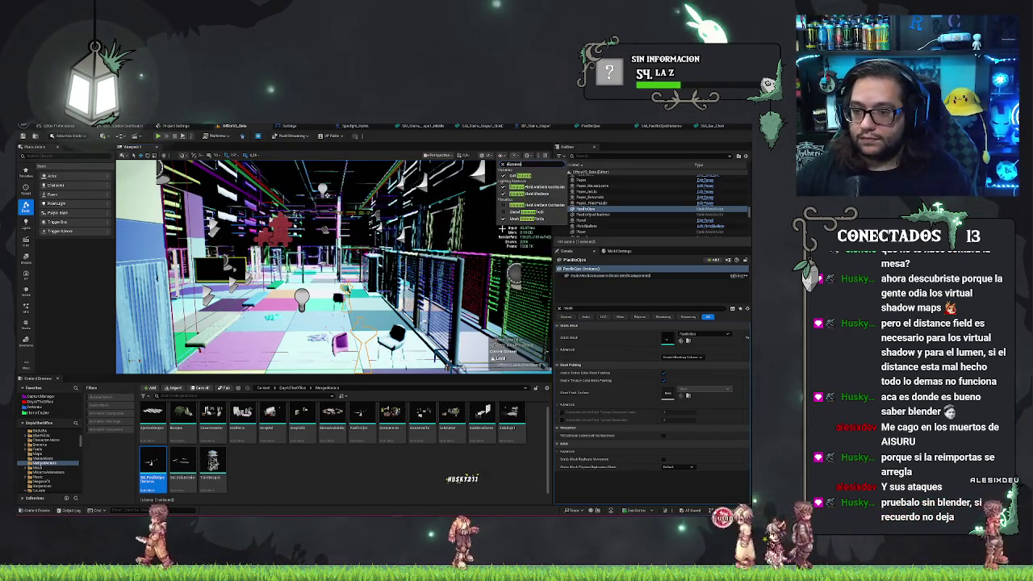
left_click(503, 219)
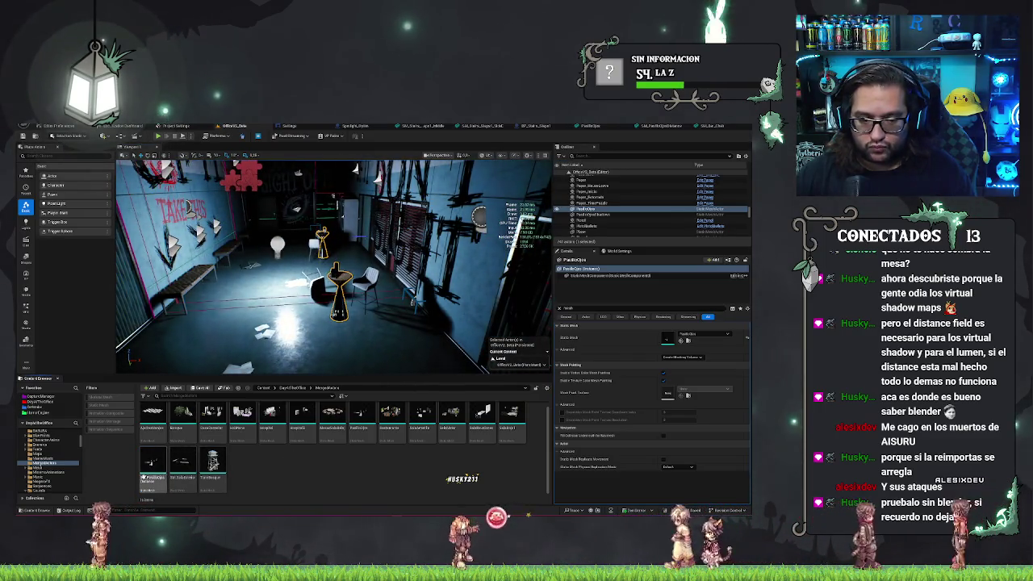
Open the mesh asset's action menu, then fly the camera toward the counter and water cooler.
right_click(149, 475)
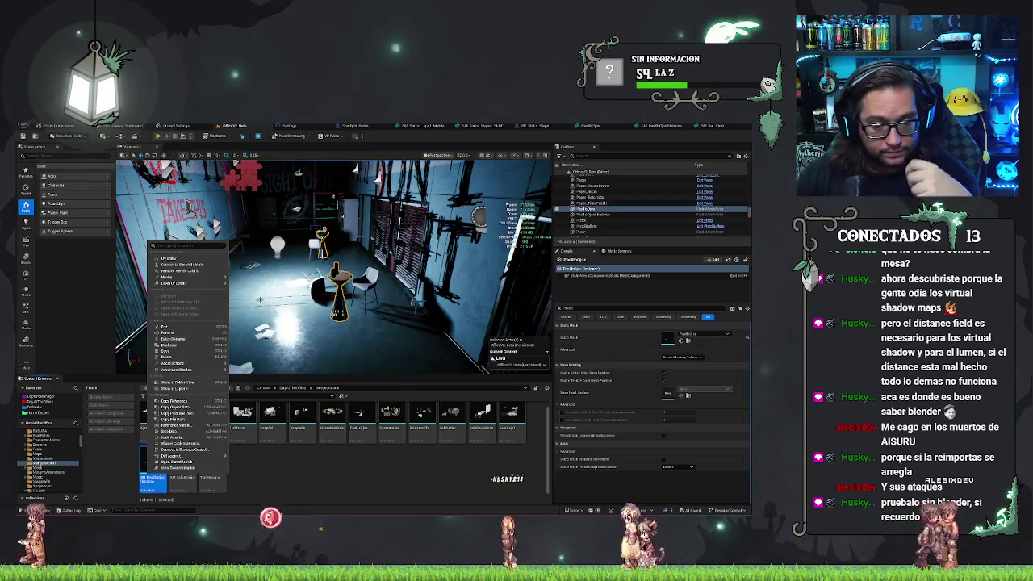
mouse_move(185, 284)
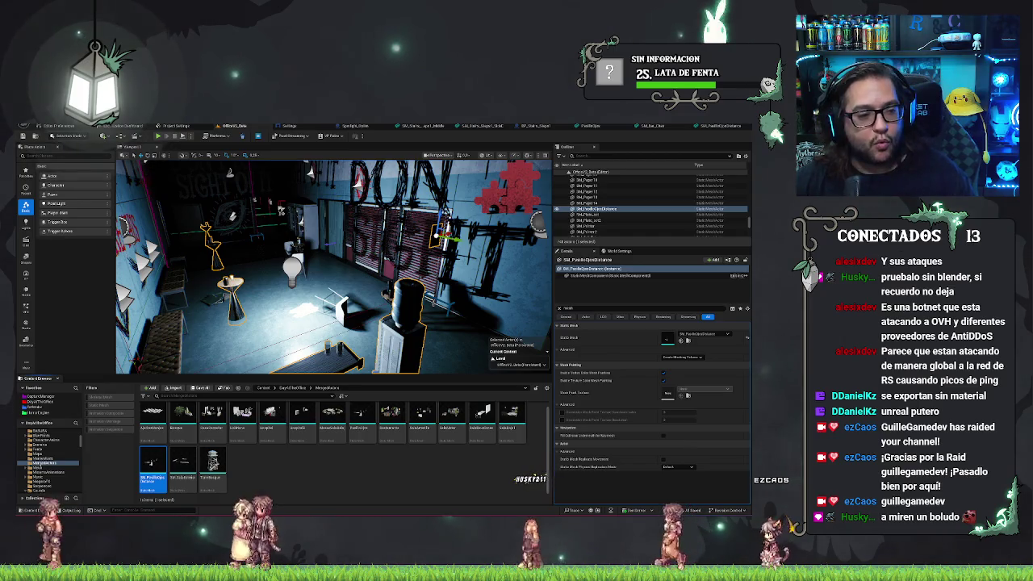
left_click_drag(331, 266, 331, 242)
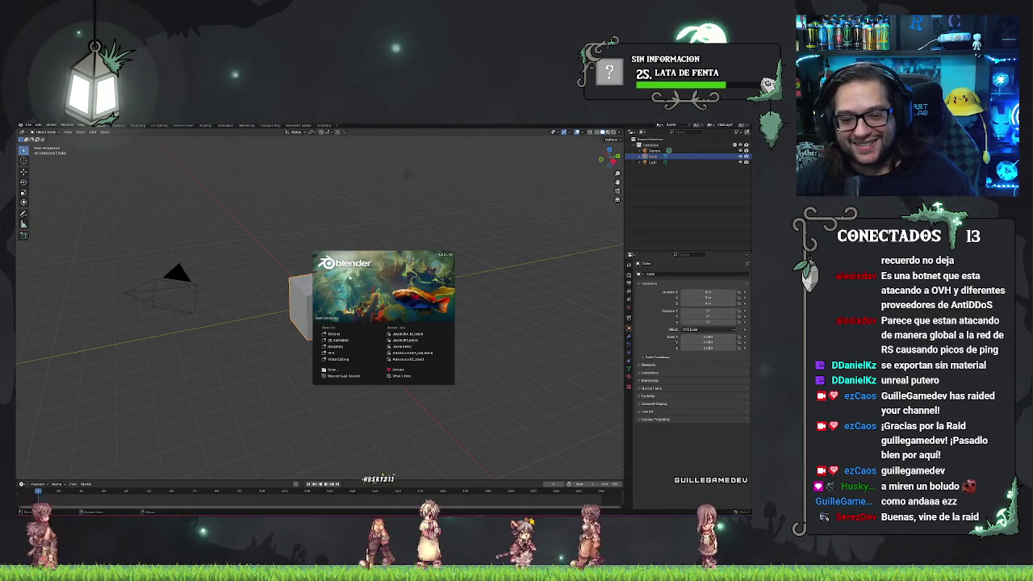
Dismiss the Blender splash screen and cancel the File > Open browser.
left_click(407, 173)
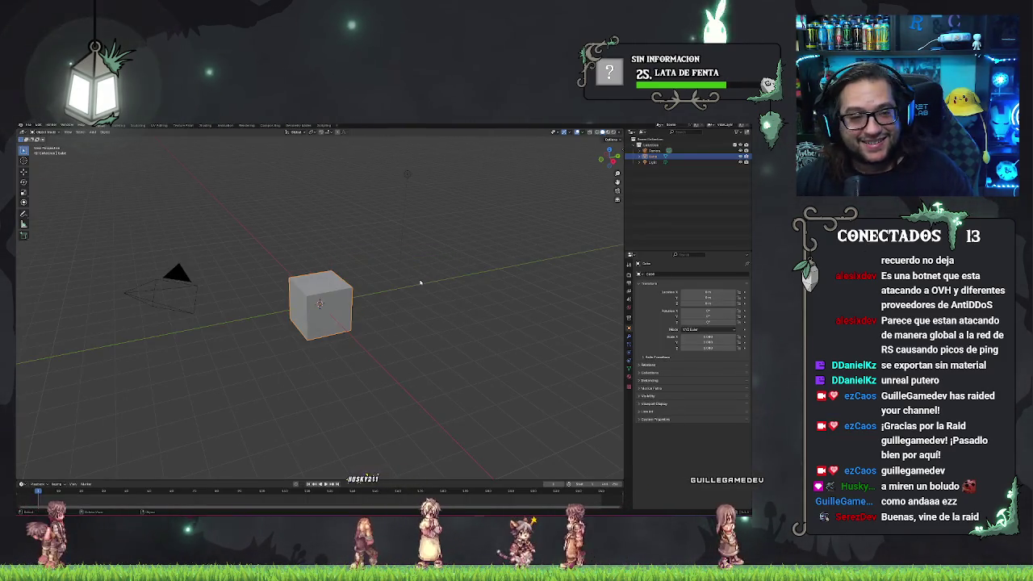
left_click(29, 125)
left_click(41, 138)
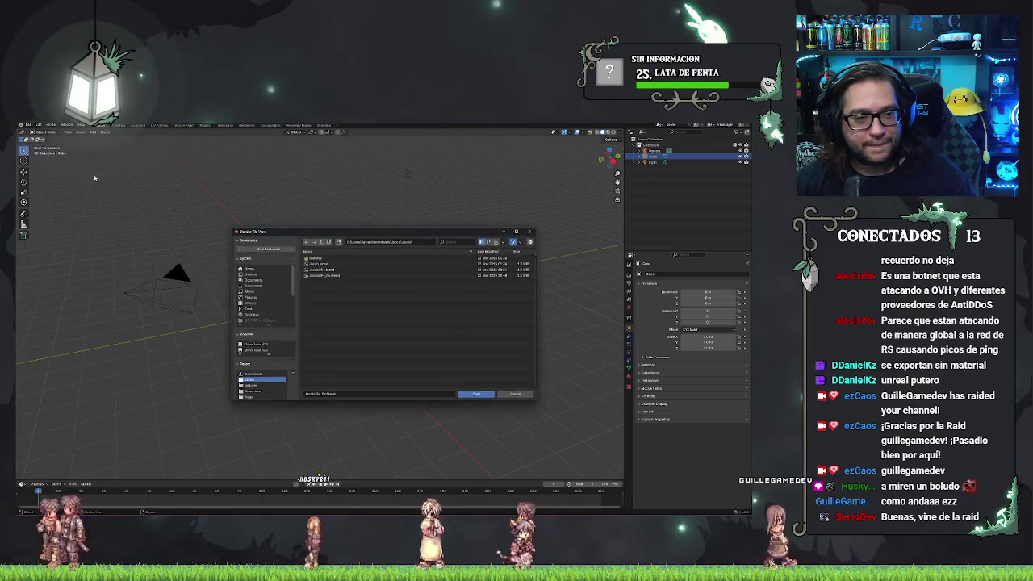
key("Escape")
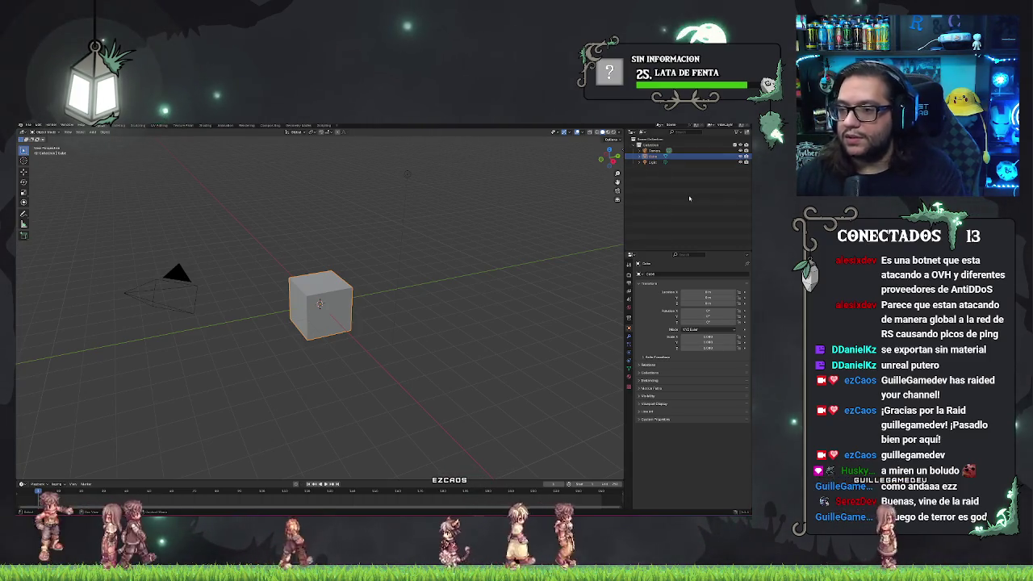
Delete the default Cube, then the Camera and Light, leaving only the Collection.
key("Delete")
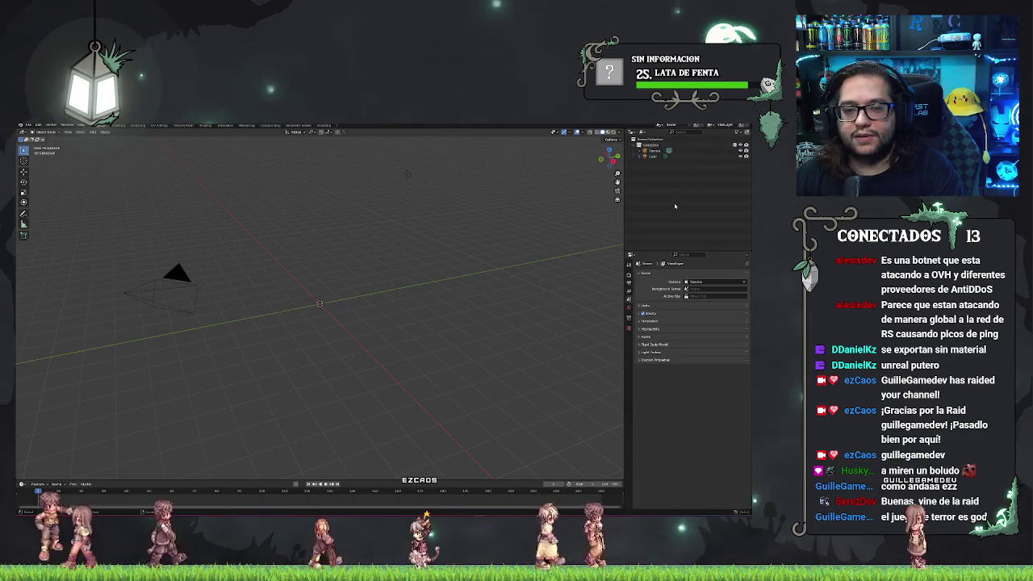
left_click(651, 156)
left_click(651, 150, "ctrl")
key("Delete")
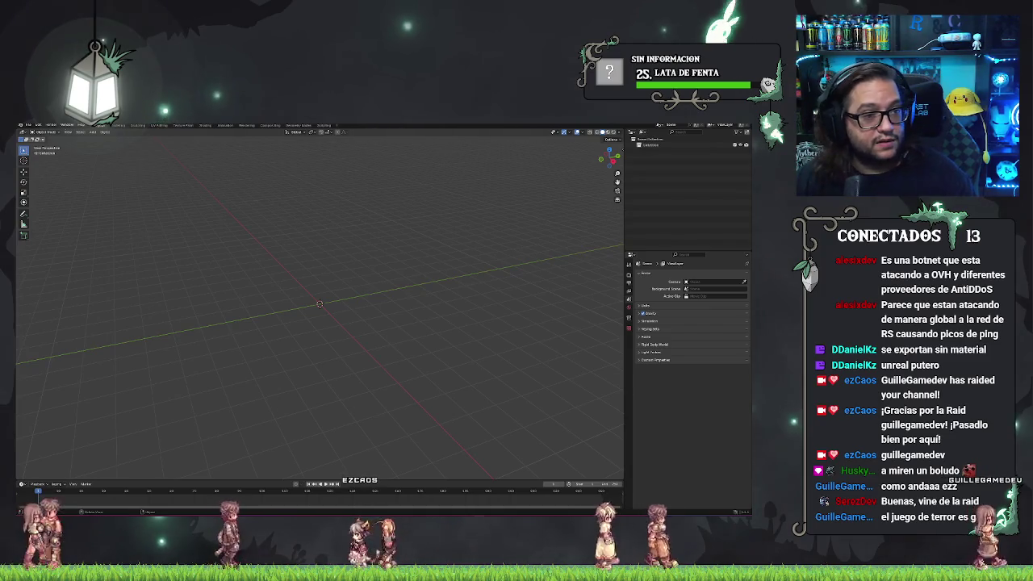
left_click(28, 125)
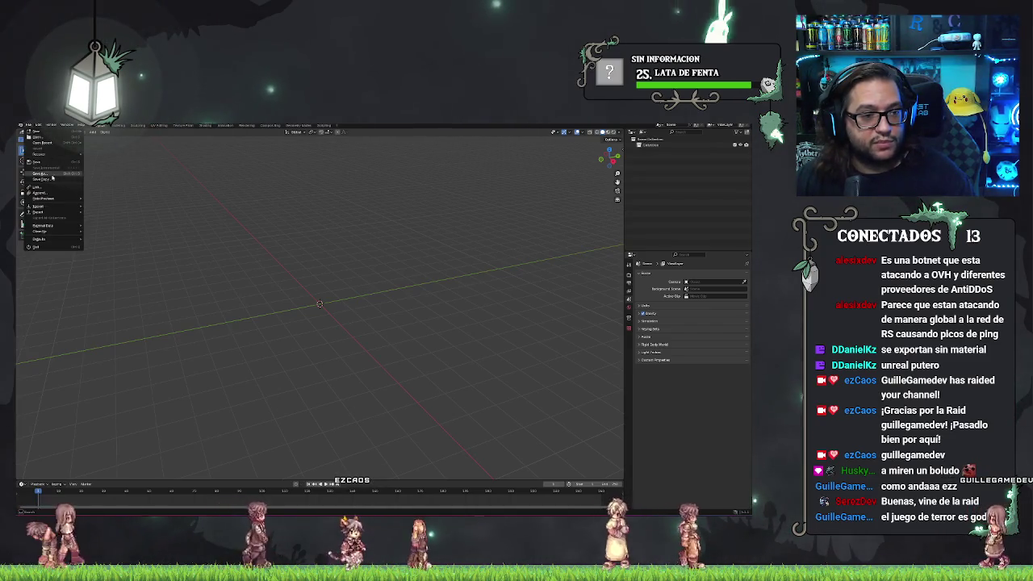
Start a File > Export > FBX and cancel it.
mouse_move(49, 207)
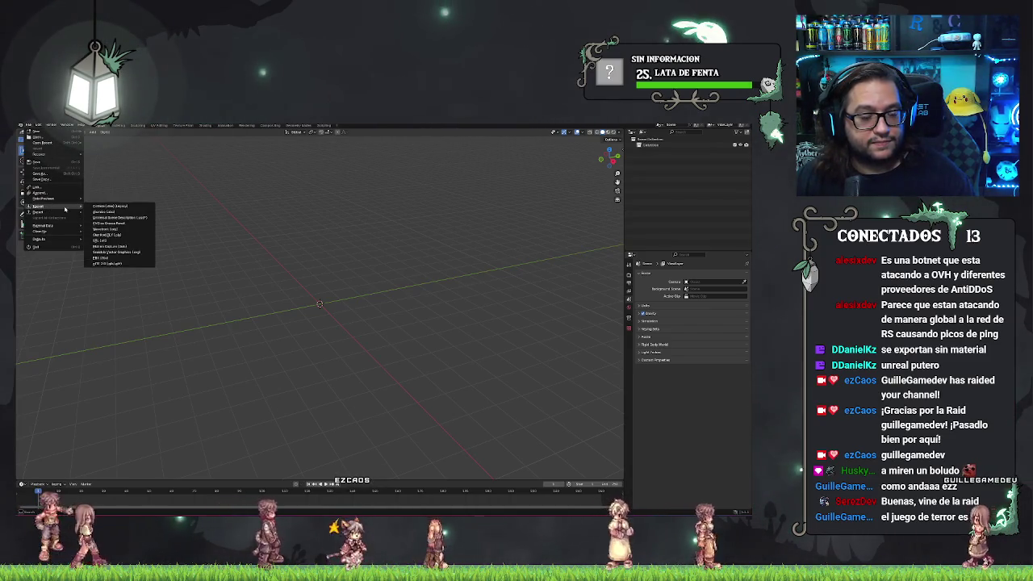
left_click(118, 259)
left_click_drag(308, 233, 216, 235)
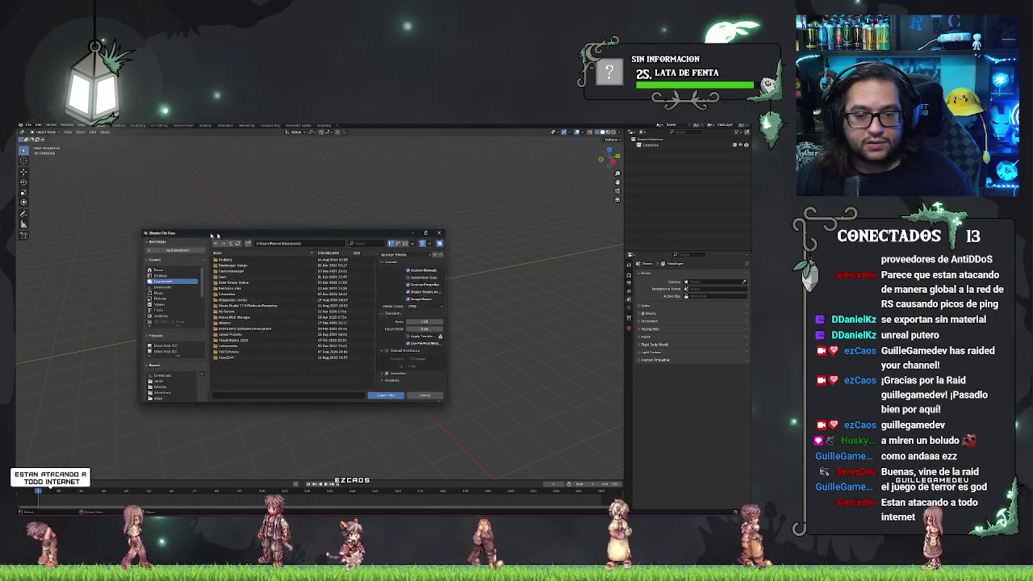
key("Escape")
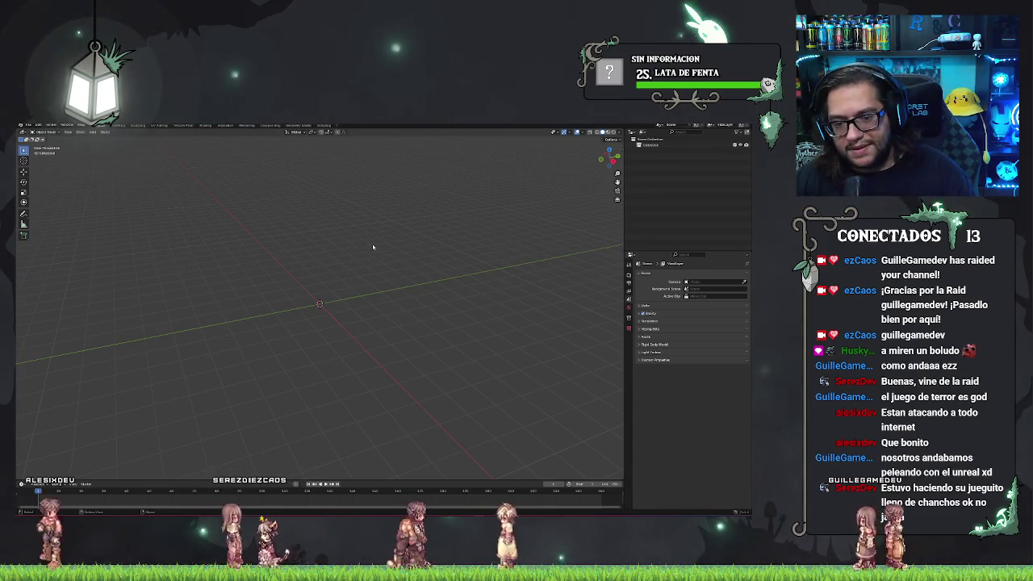
Paste the copied bar props with Ctrl+V, orbit around them, then select all and deselect.
key("ctrl+v")
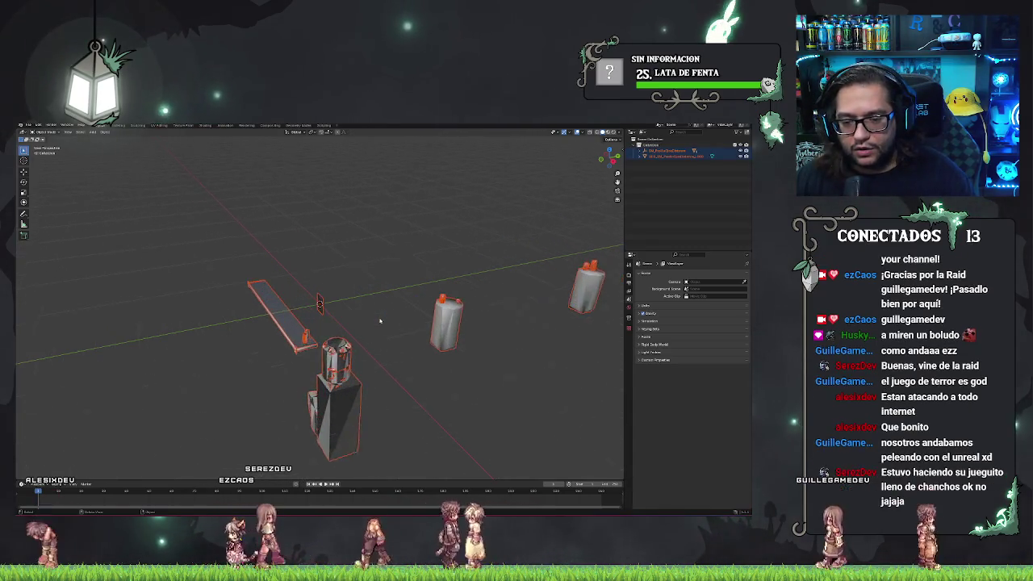
right_click(379, 321)
key("Escape")
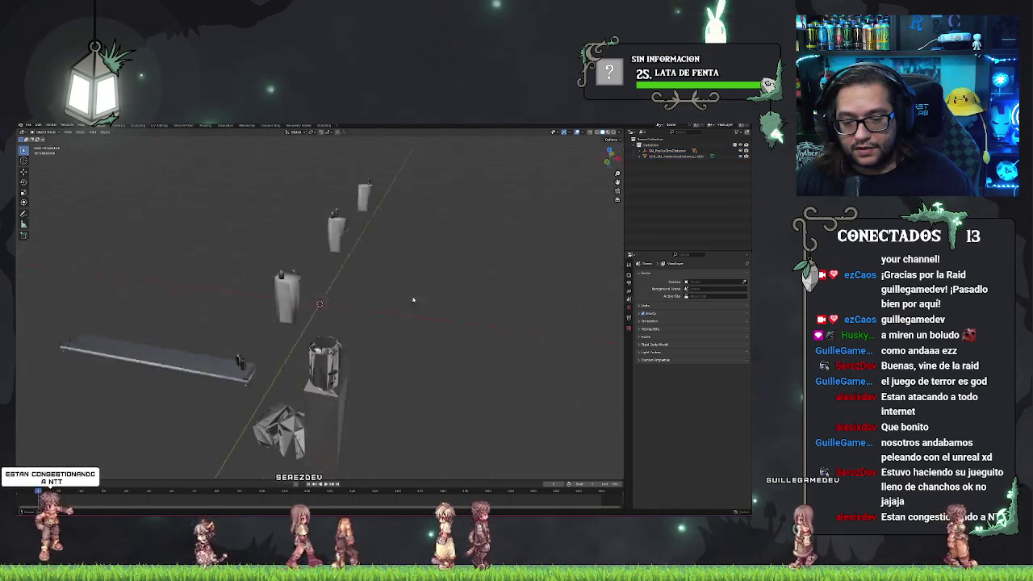
mouse_move(412, 300)
left_mouse_down()
mouse_move(461, 276)
mouse_move(555, 297)
mouse_move(415, 312)
mouse_move(339, 290)
mouse_move(366, 259)
left_mouse_up()
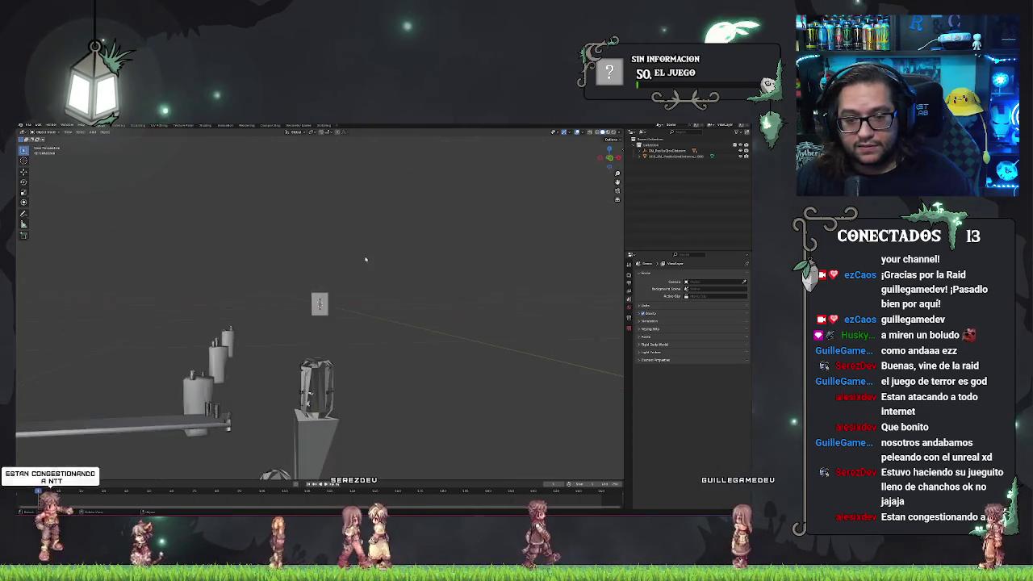
key("a")
key("alt+a")
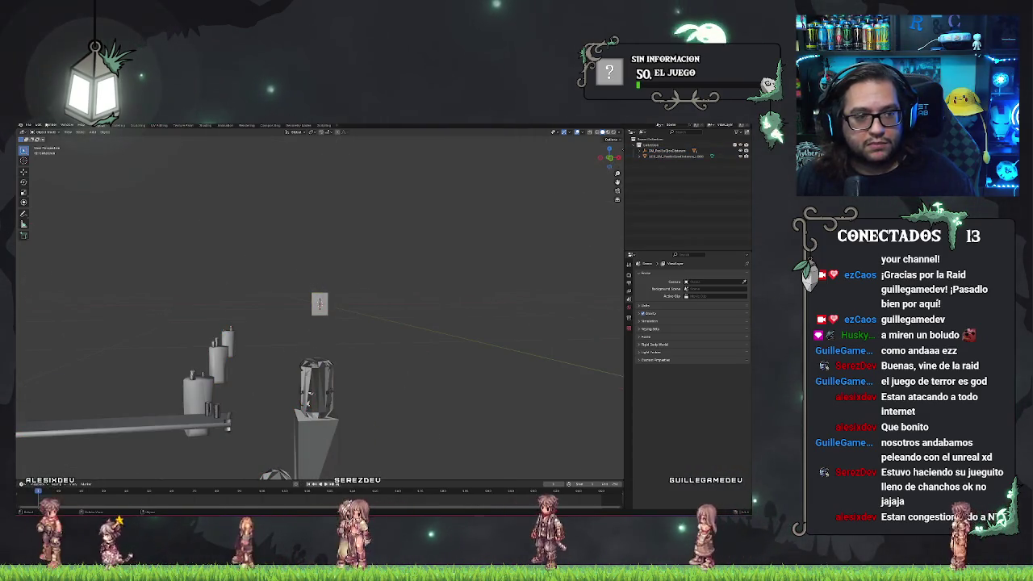
left_click(27, 126)
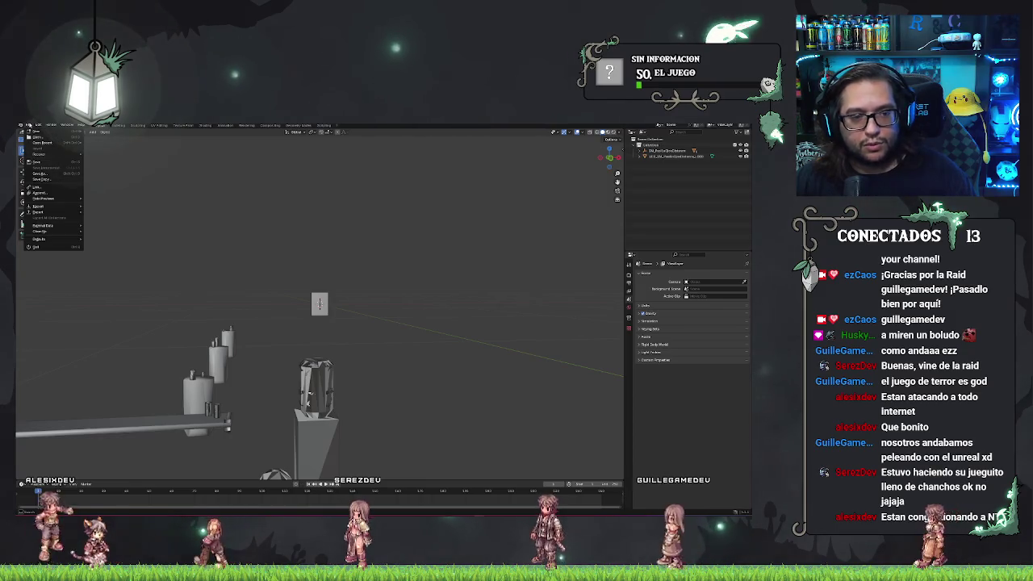
key("Escape")
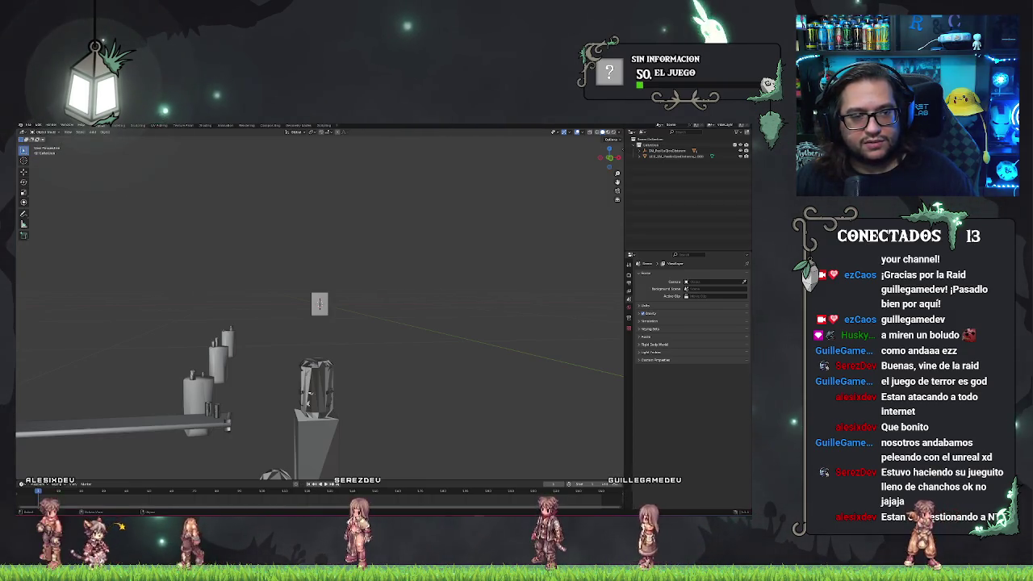
left_click(28, 125)
left_click(46, 173)
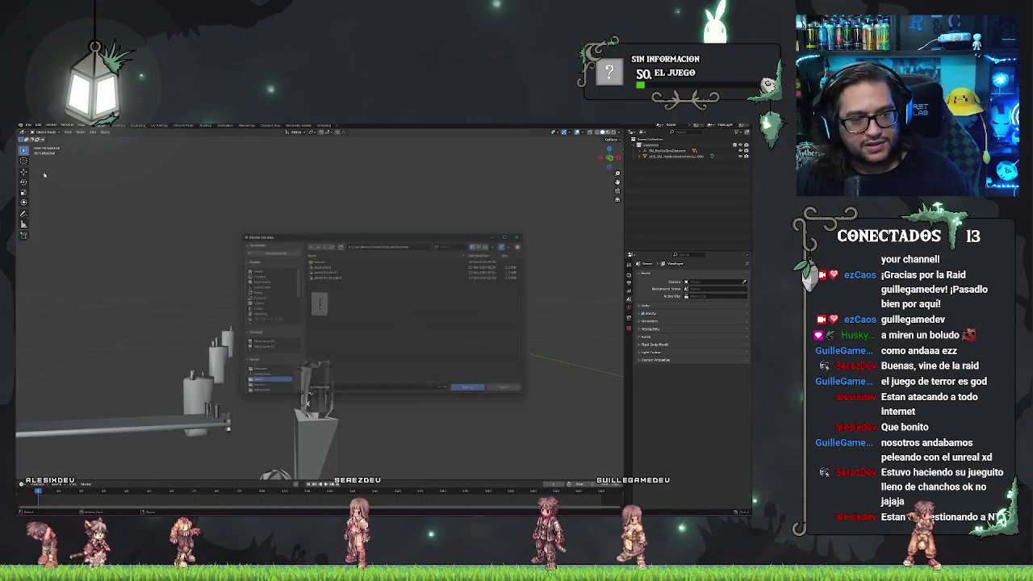
key("Escape")
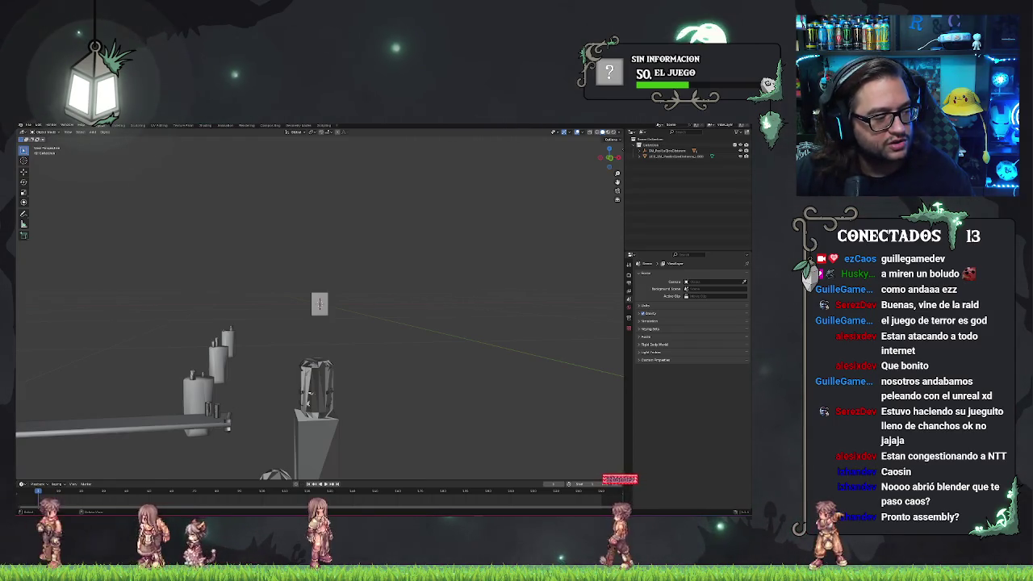
Export the bar props via File > Export > FBX (.fbx), then return to Unreal Engine.
left_click(28, 125)
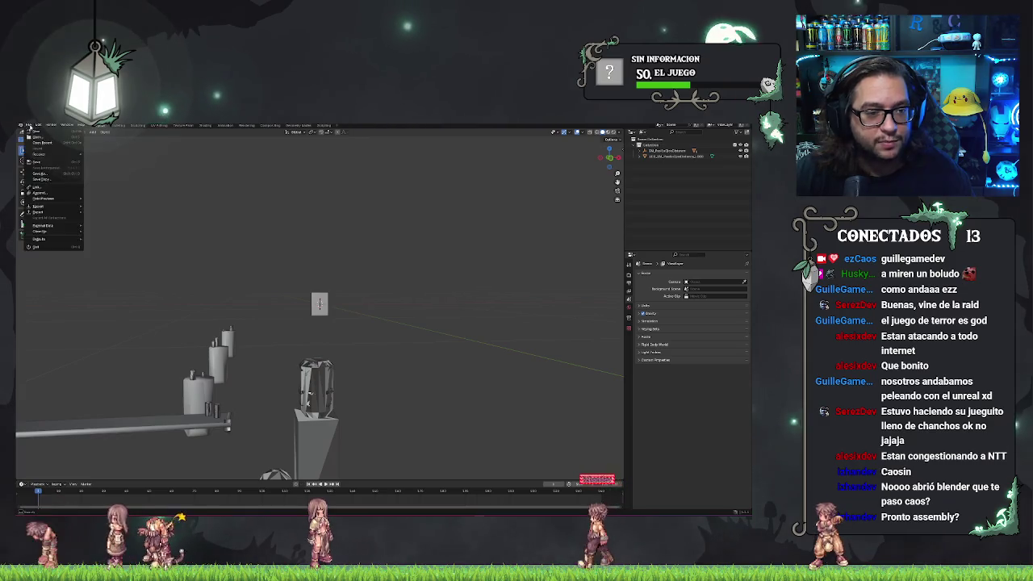
left_click(28, 126)
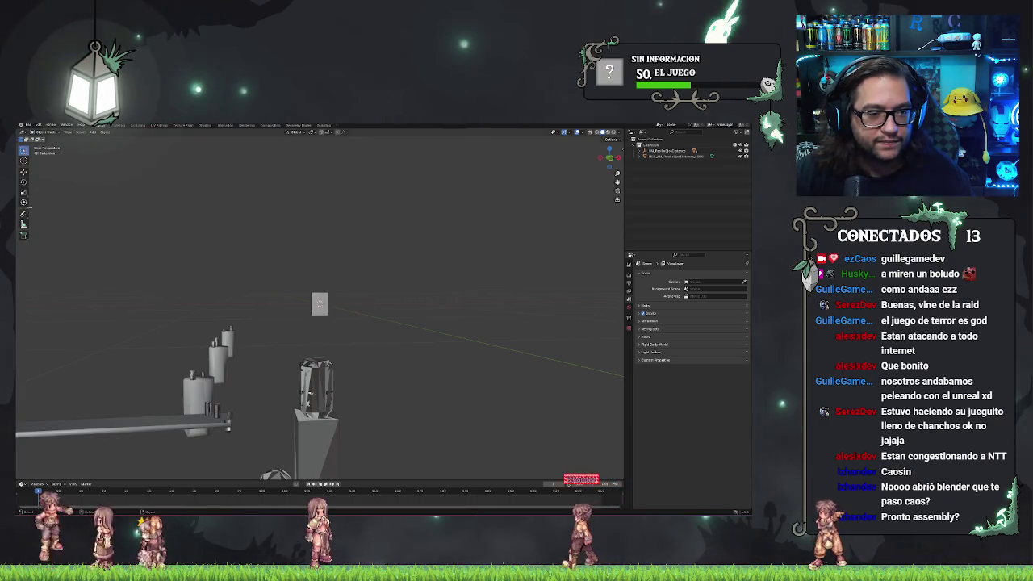
left_click(28, 126)
mouse_move(47, 211)
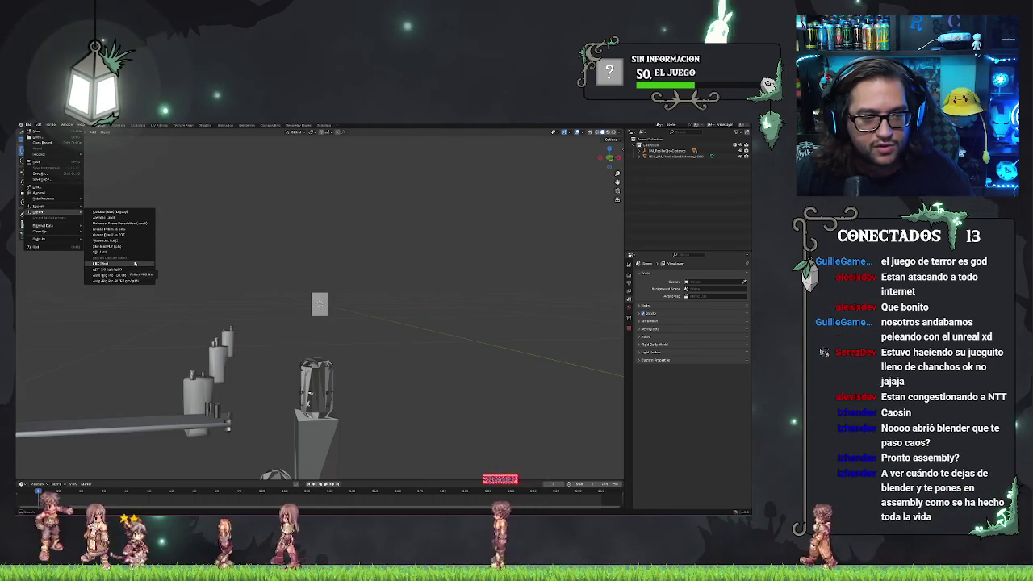
left_click(135, 264)
left_click(492, 405)
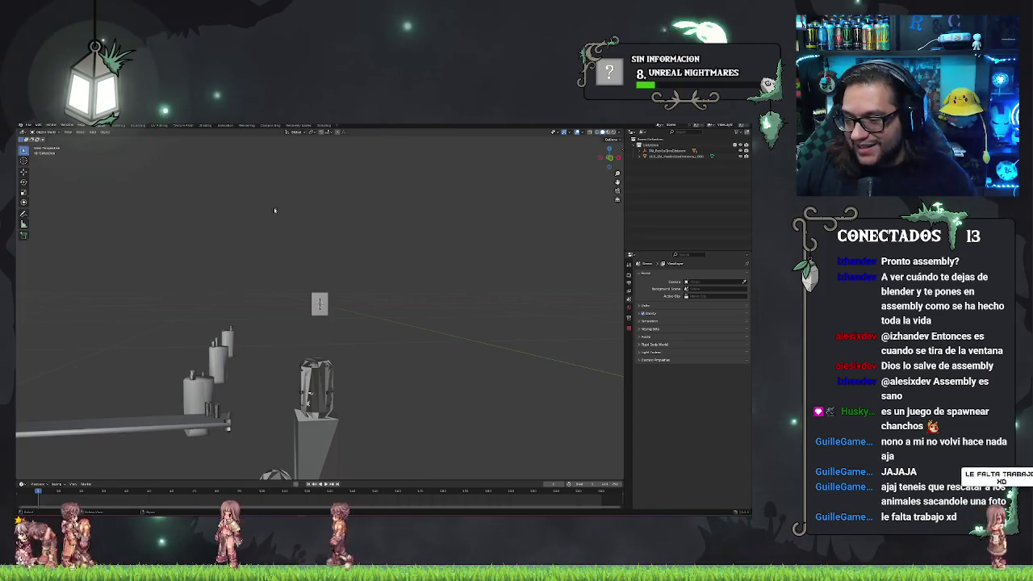
key("alt+Tab")
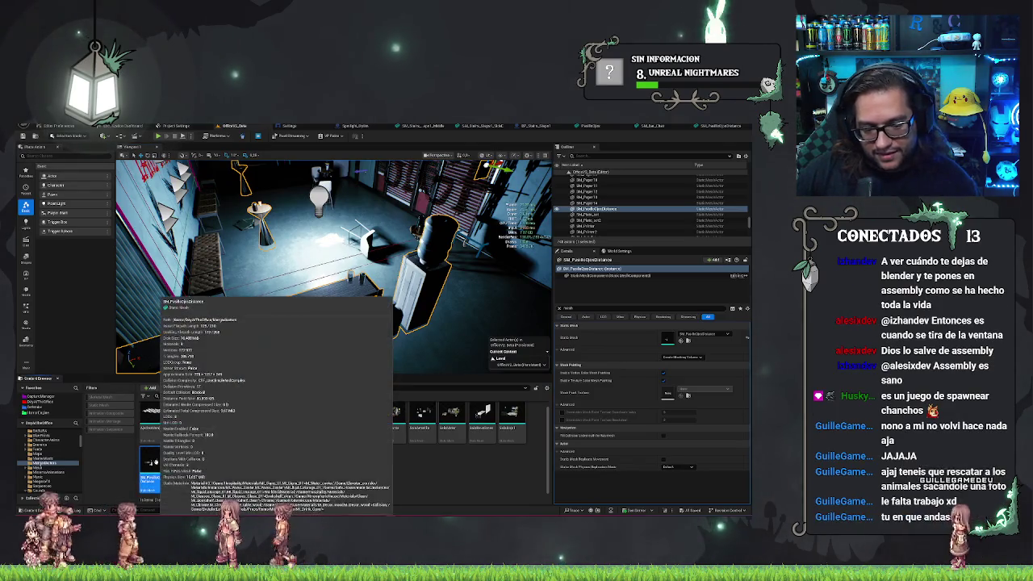
Reimport SM_PasilloOpenDistance via Asset Actions, preview it in the Static Mesh Editor, then return to the level.
right_click(152, 463)
mouse_move(194, 352)
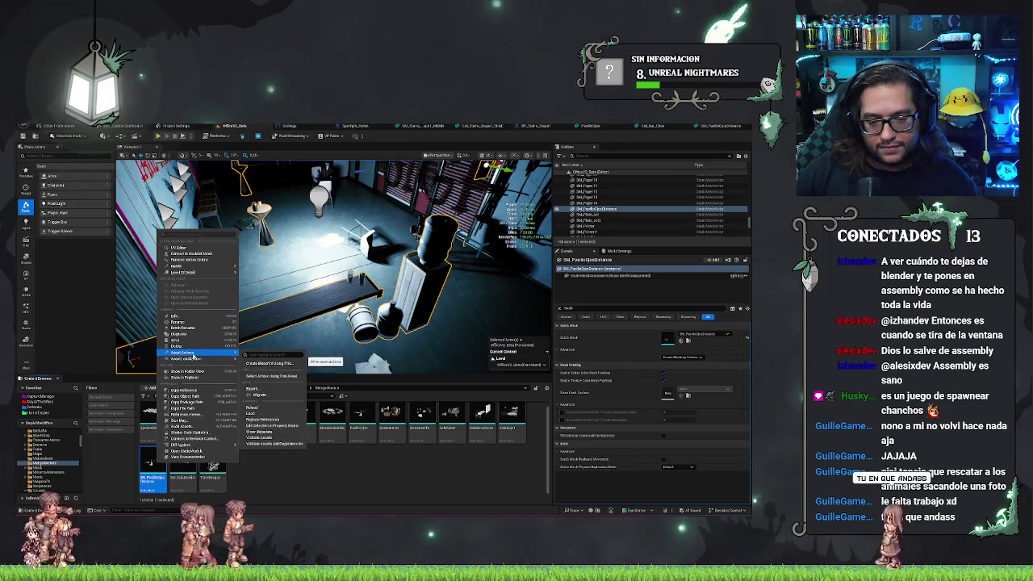
left_click(369, 355)
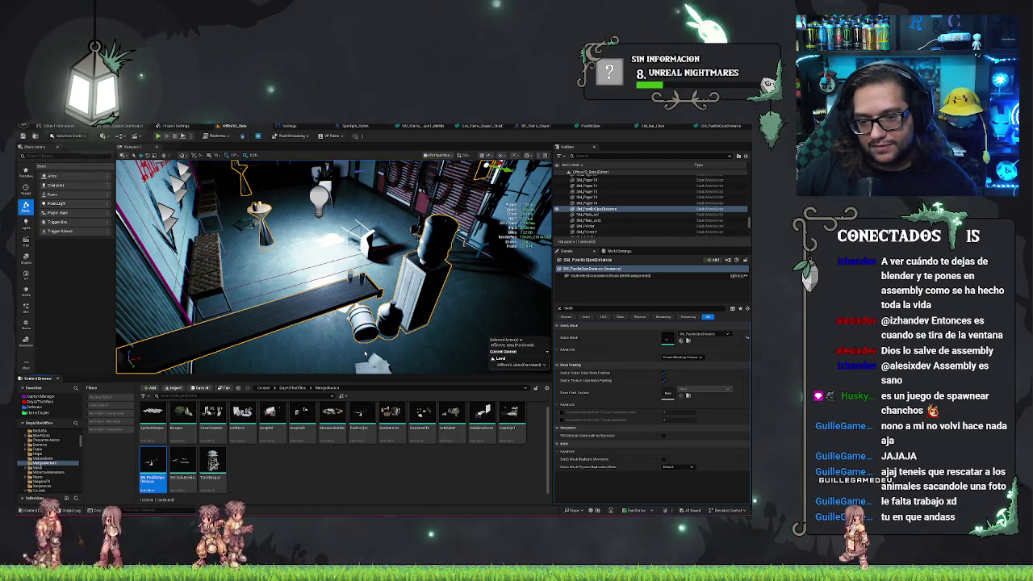
key("ctrl+e")
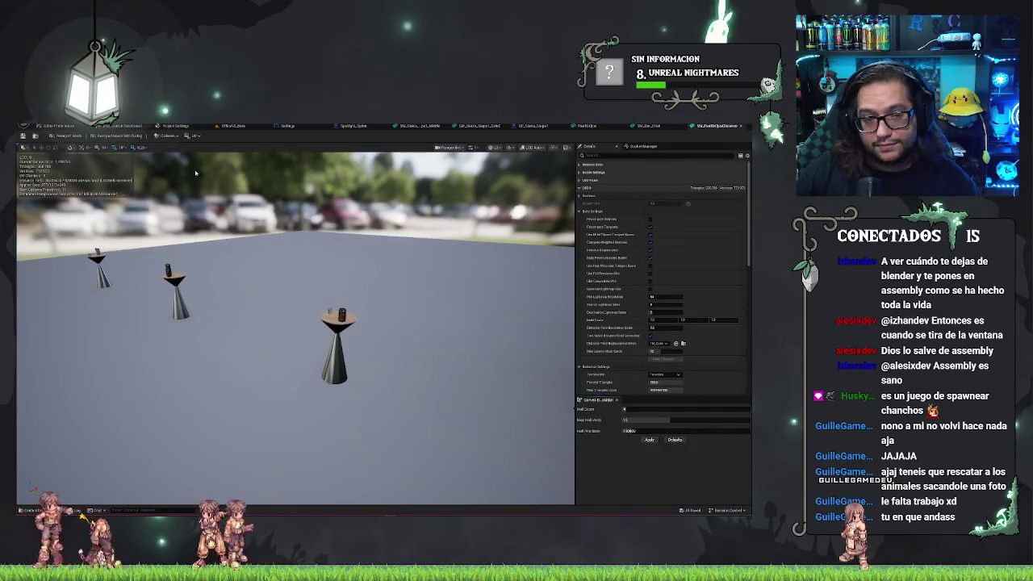
left_click(242, 128)
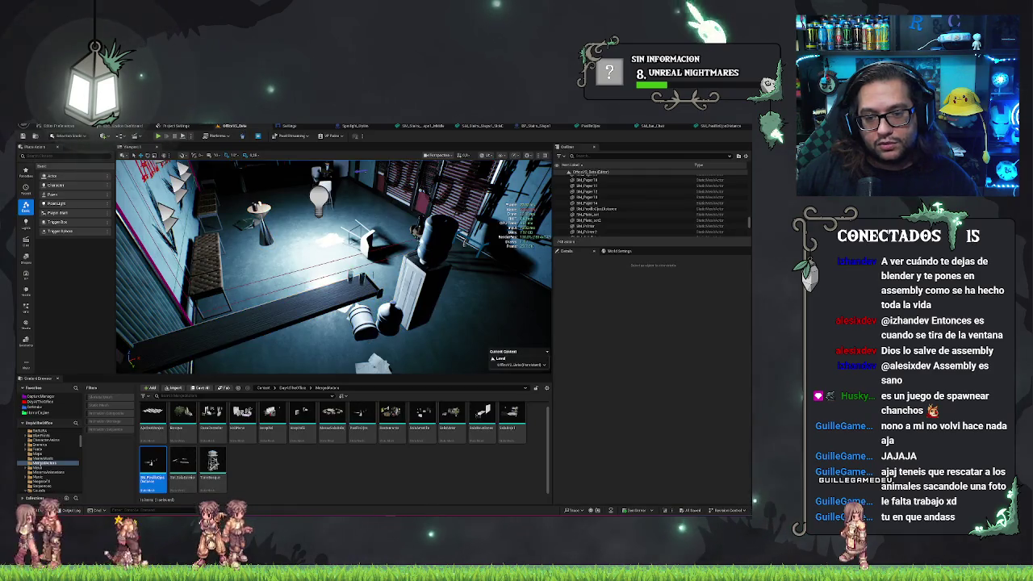
Delete the corridor mesh from the level, then undo to restore it.
left_click(451, 310)
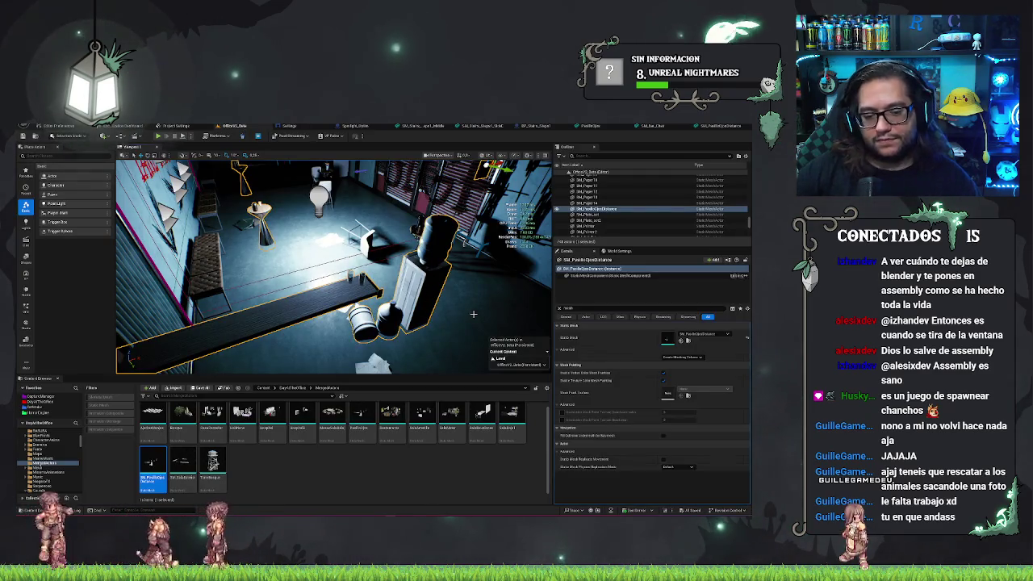
key("Delete")
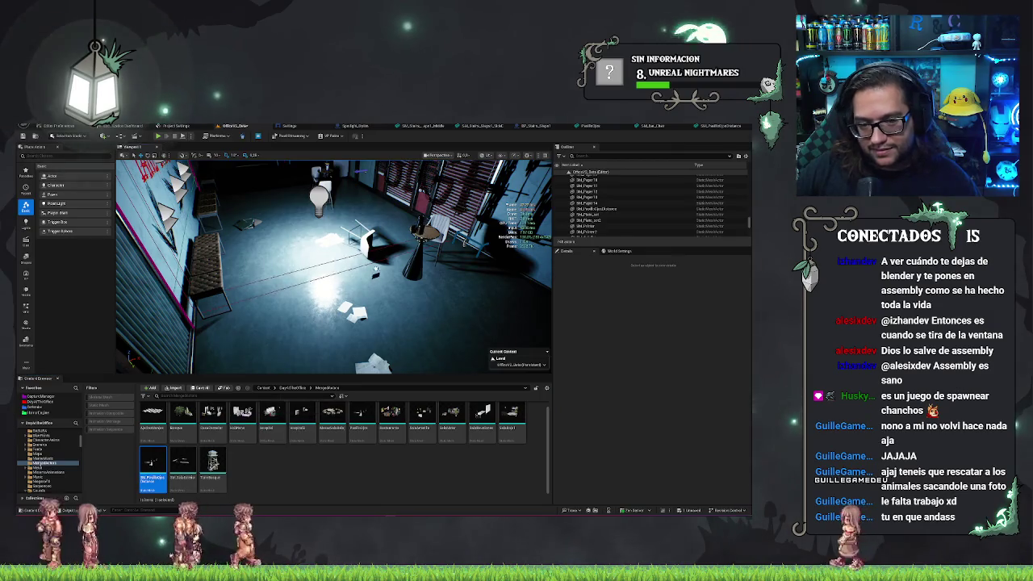
key("ctrl+z")
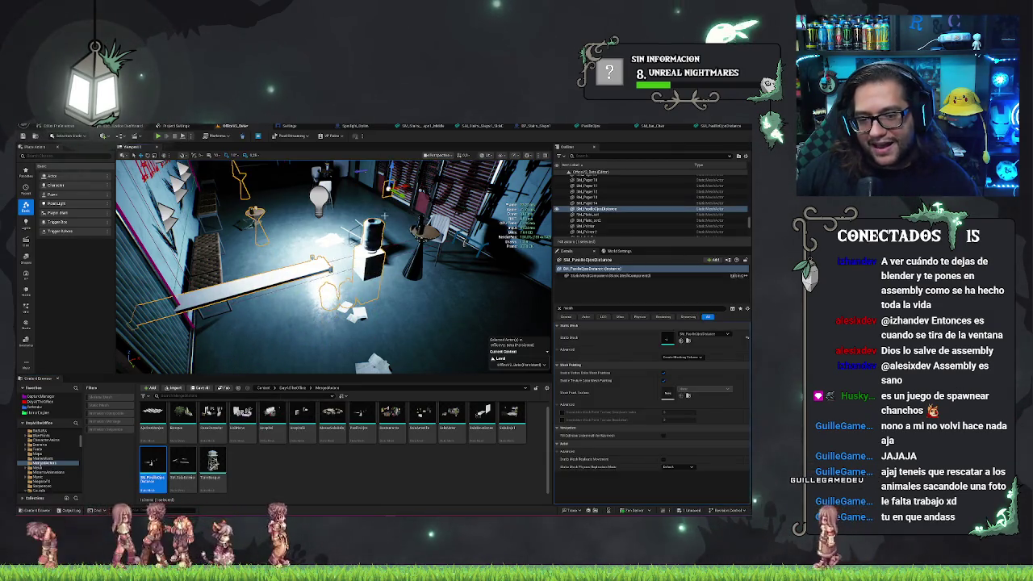
Move the old table group to the right and delete it from the level.
left_click_drag(339, 266, 291, 267)
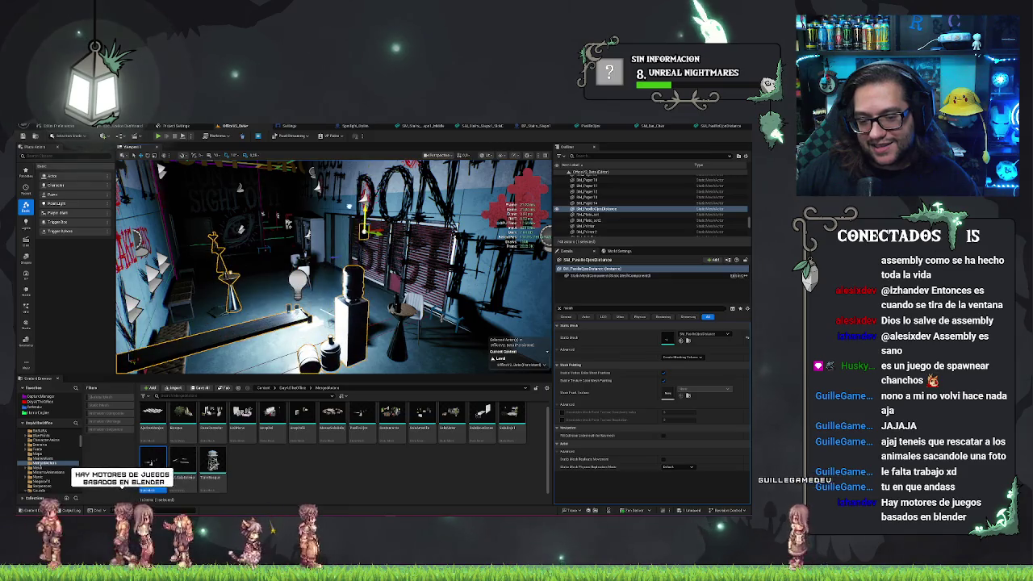
mouse_move(480, 318)
left_mouse_down()
mouse_move(456, 318)
mouse_move(480, 318)
mouse_move(432, 300)
left_mouse_up()
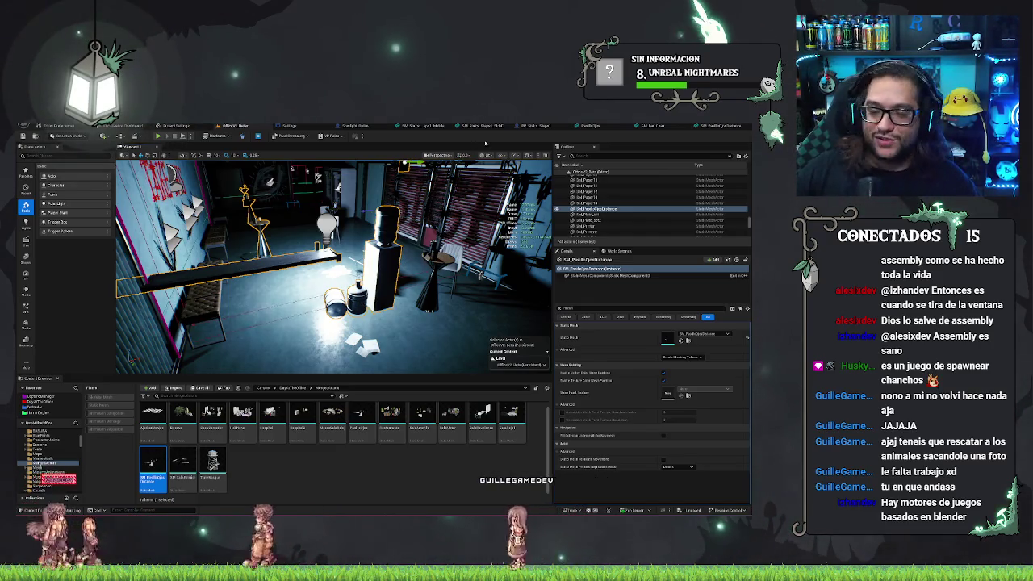
left_click_drag(232, 191, 198, 218)
left_click_drag(367, 228, 467, 235)
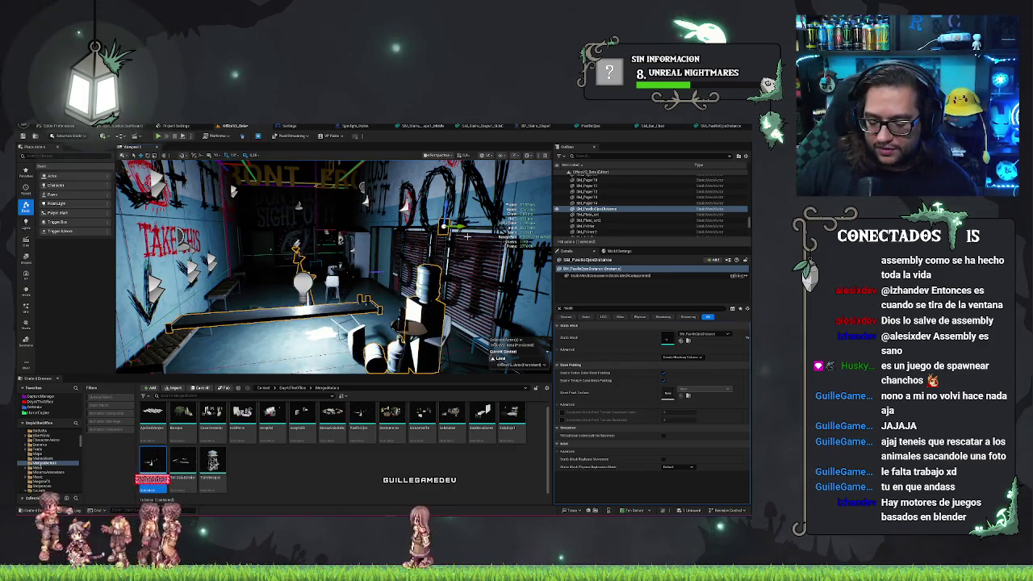
key("Delete")
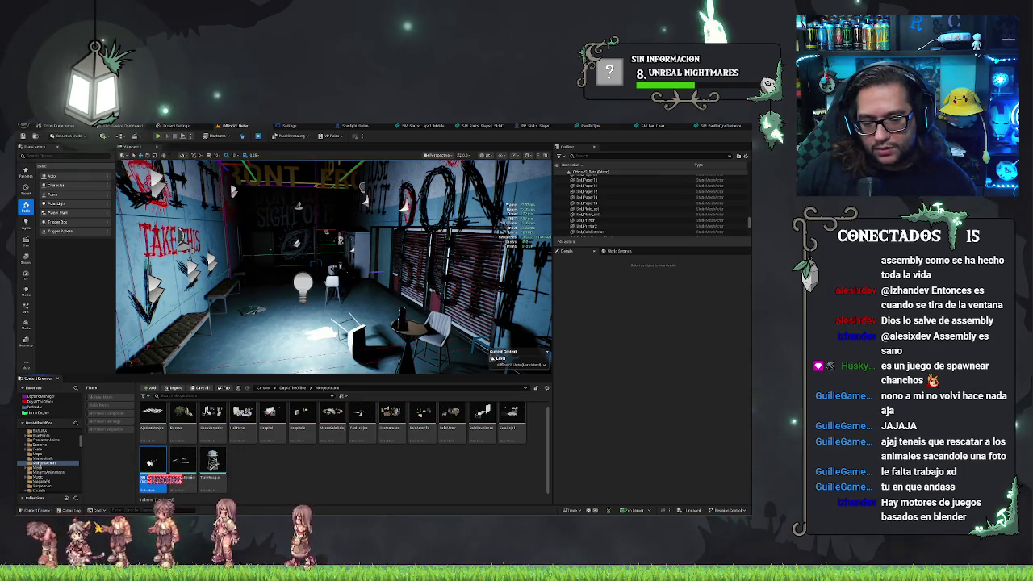
Force-delete the old table mesh asset even though it is still referenced.
key("Delete")
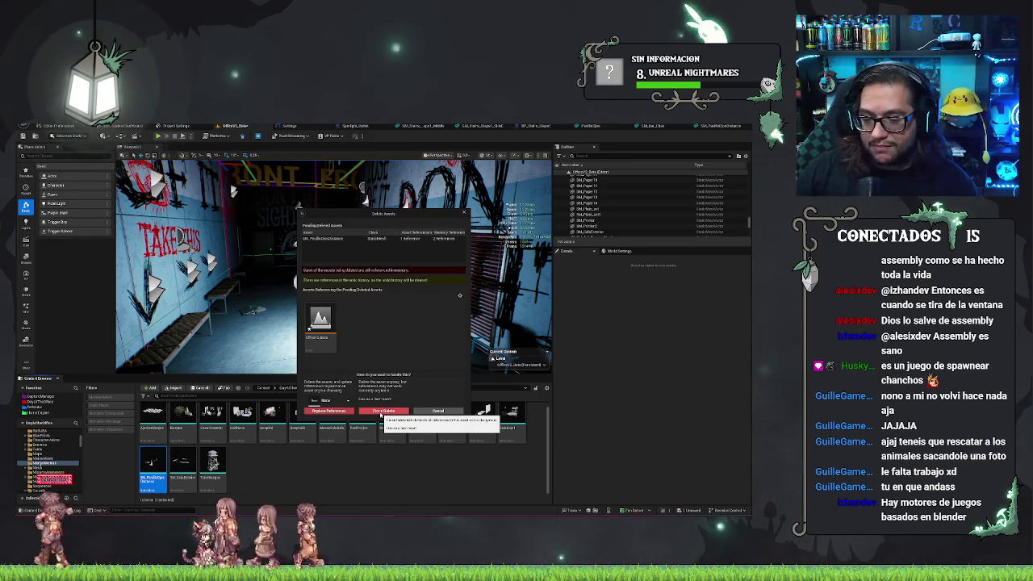
left_click(381, 412)
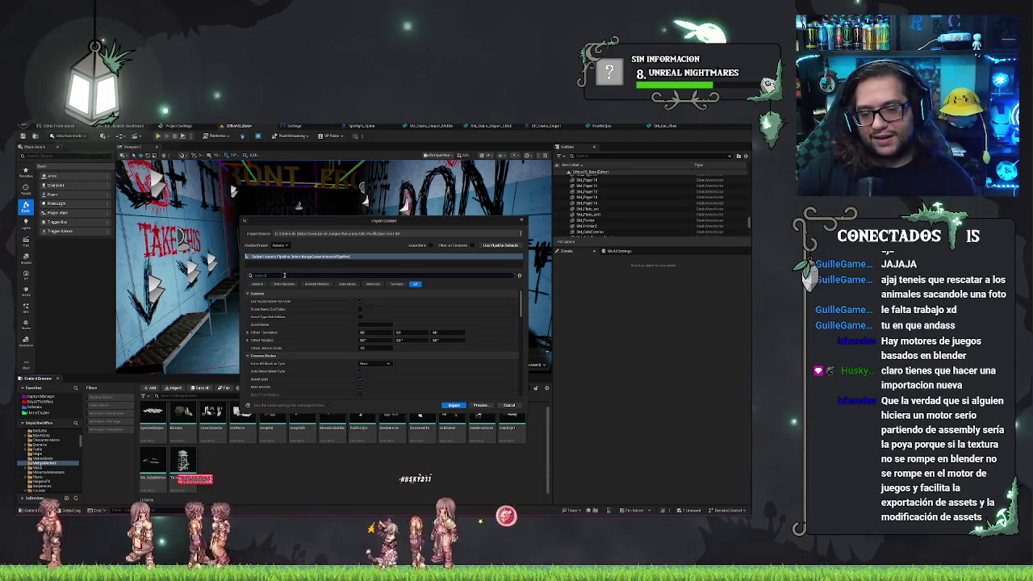
Search the import options for 'distance', then clear the search and review all options.
left_click(284, 275)
type("distance")
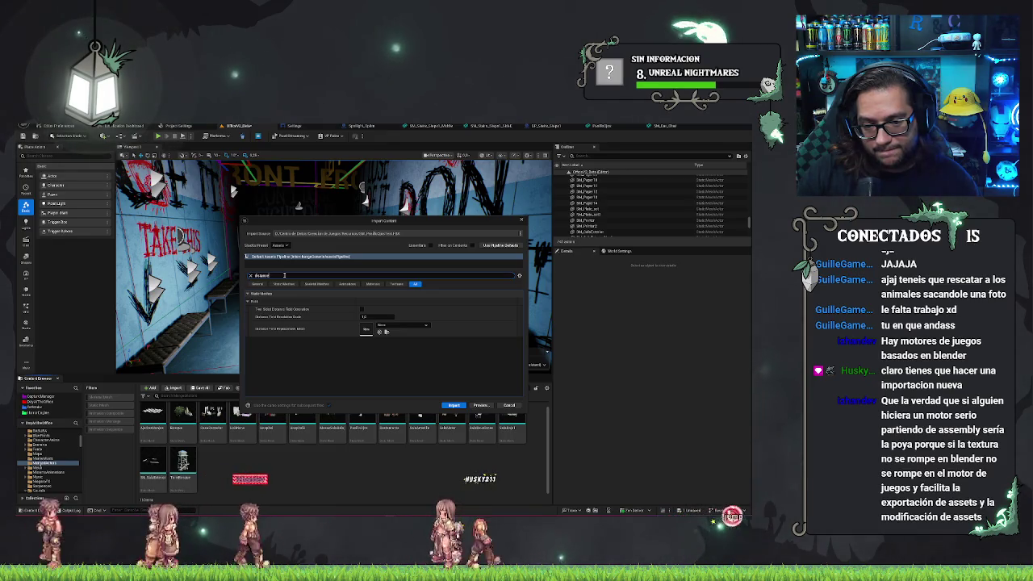
key("BackSpace")
key("BackSpace")
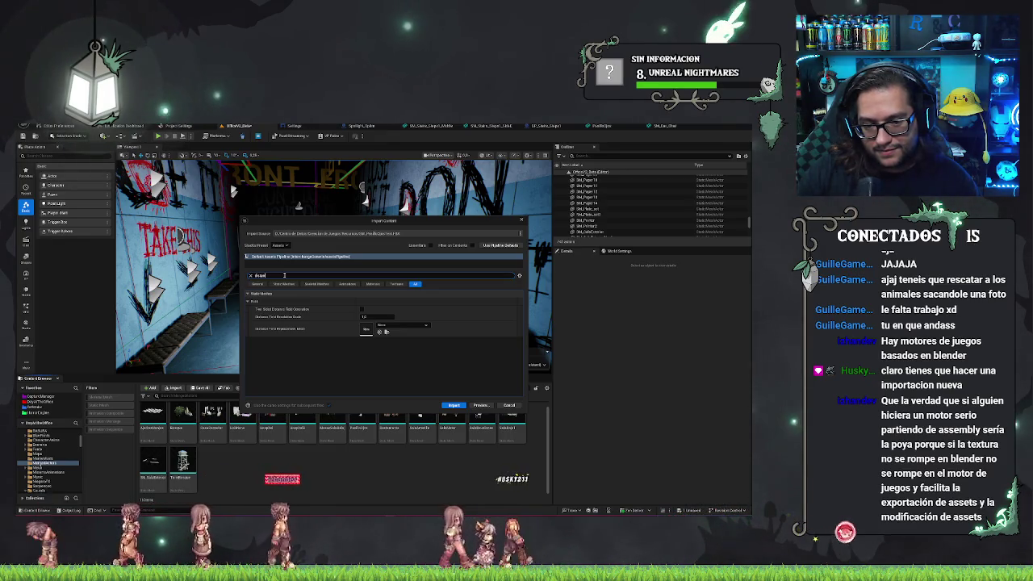
key("BackSpace")
key("BackSpace")
key("BackSpace")
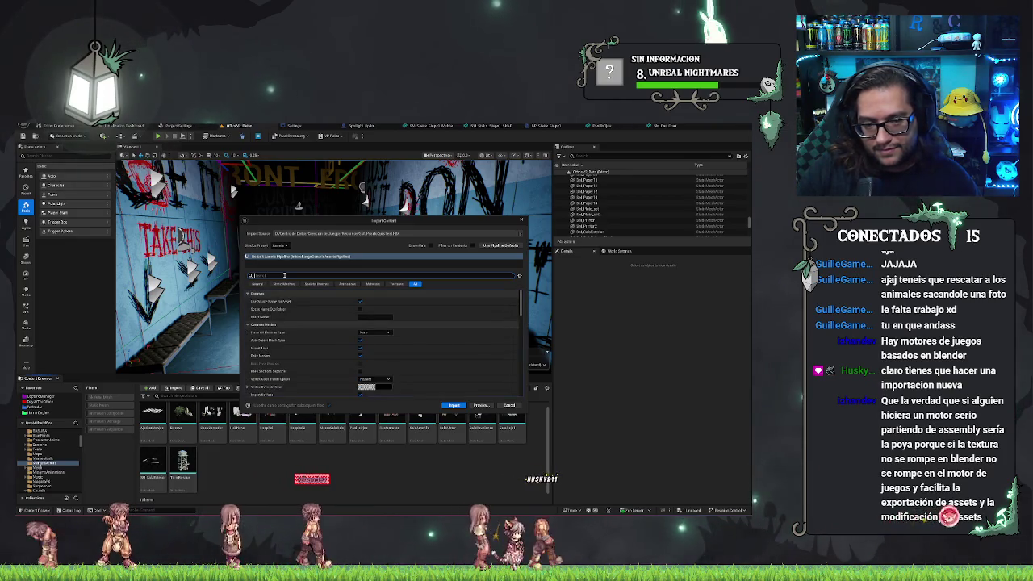
type("dis")
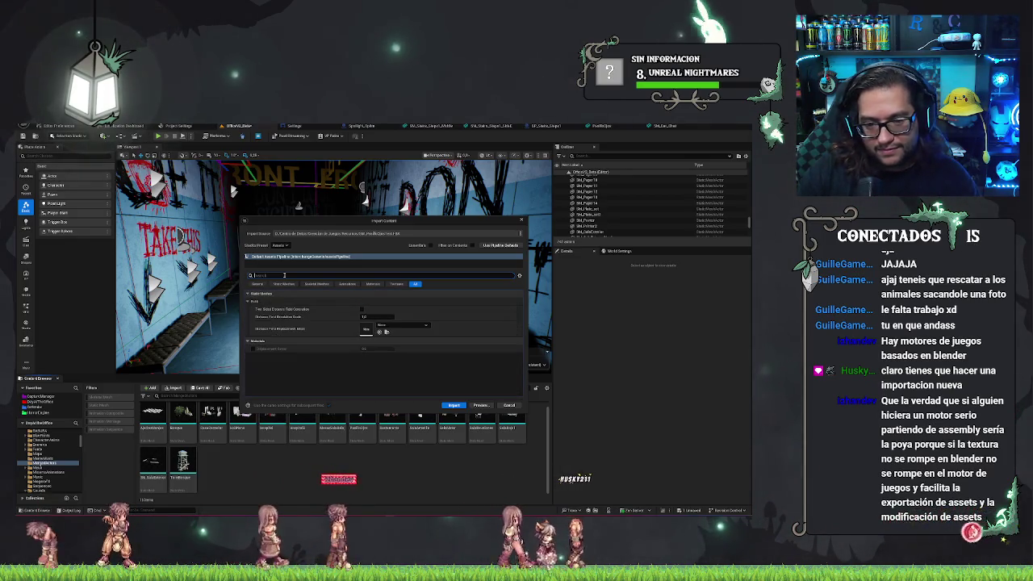
key("BackSpace")
key("BackSpace")
key("BackSpace")
scroll(345, 378, "down", 2)
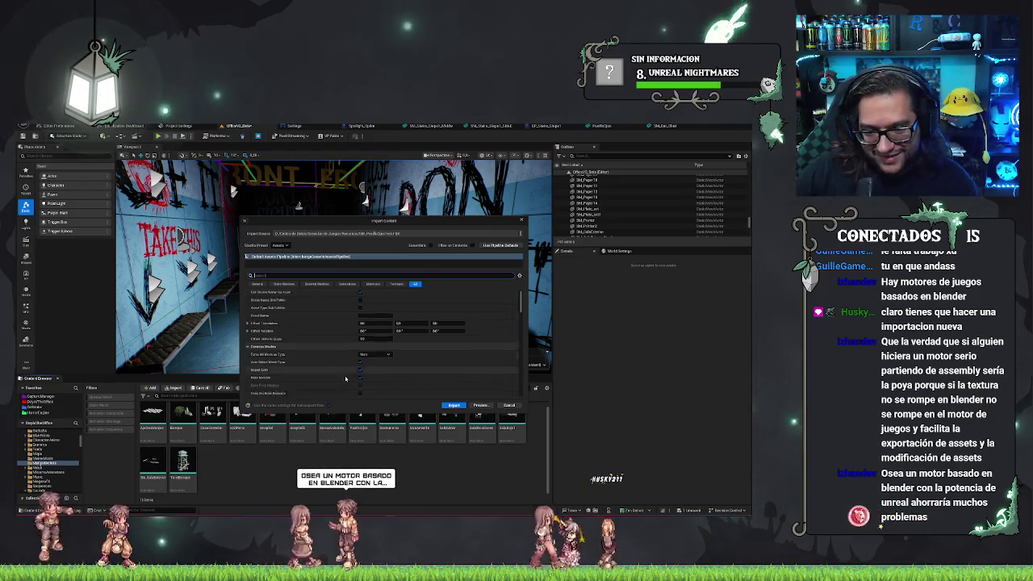
scroll(347, 380, "down", 10)
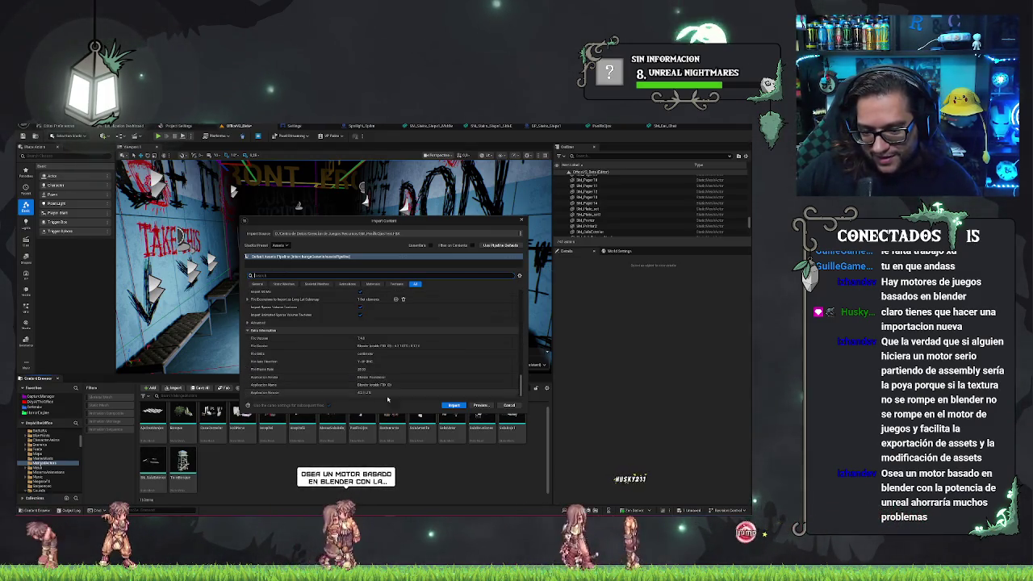
Preview the meshes and materials, then import the re-exported bar props.
left_click(479, 406)
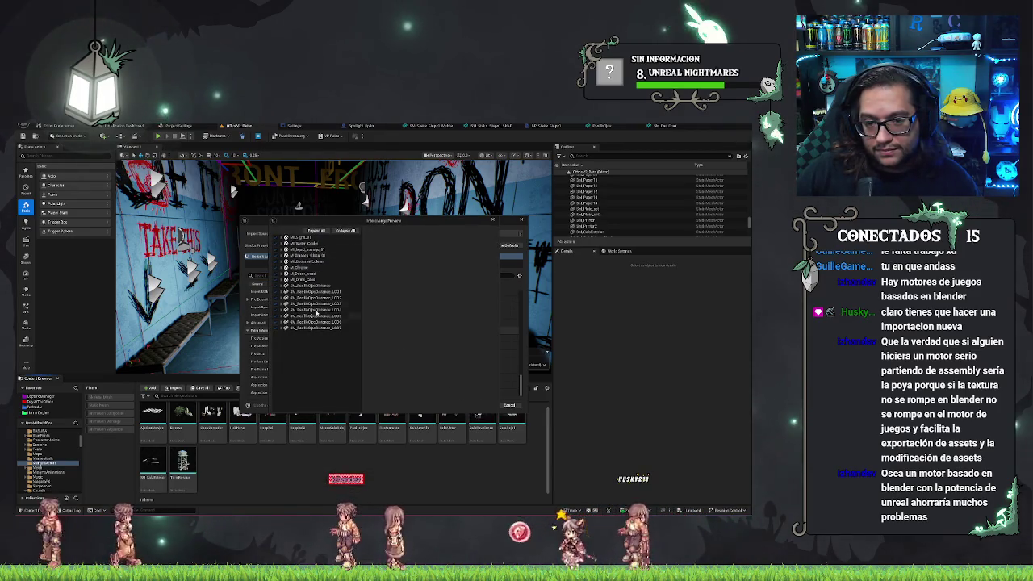
left_click(492, 221)
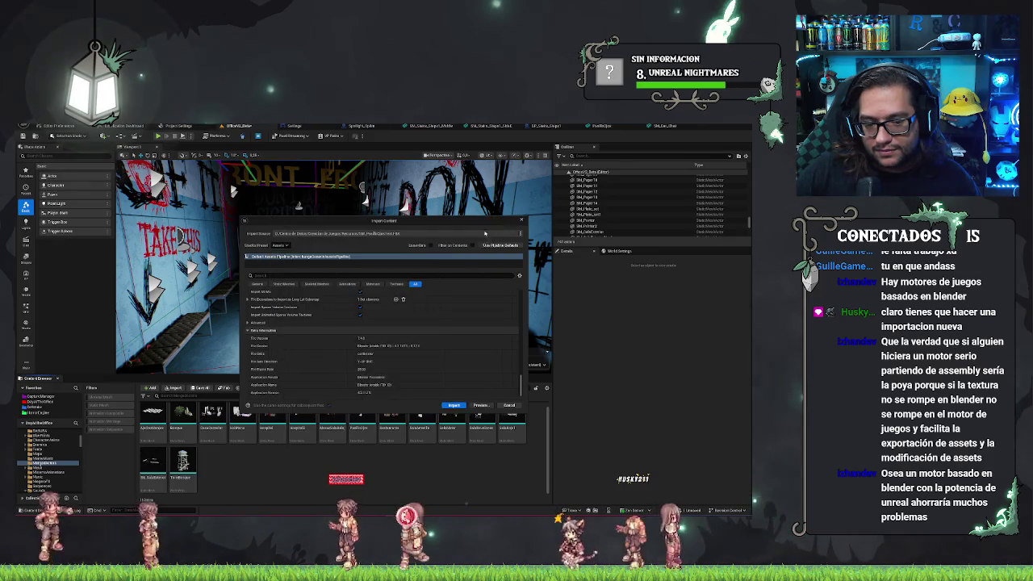
left_click(455, 406)
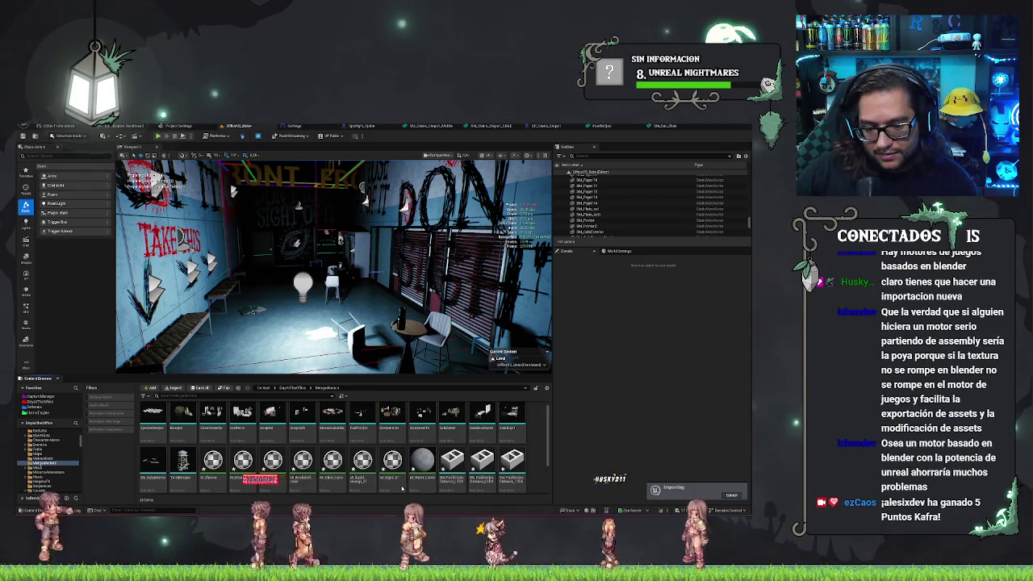
scroll(548, 446, "down", 2)
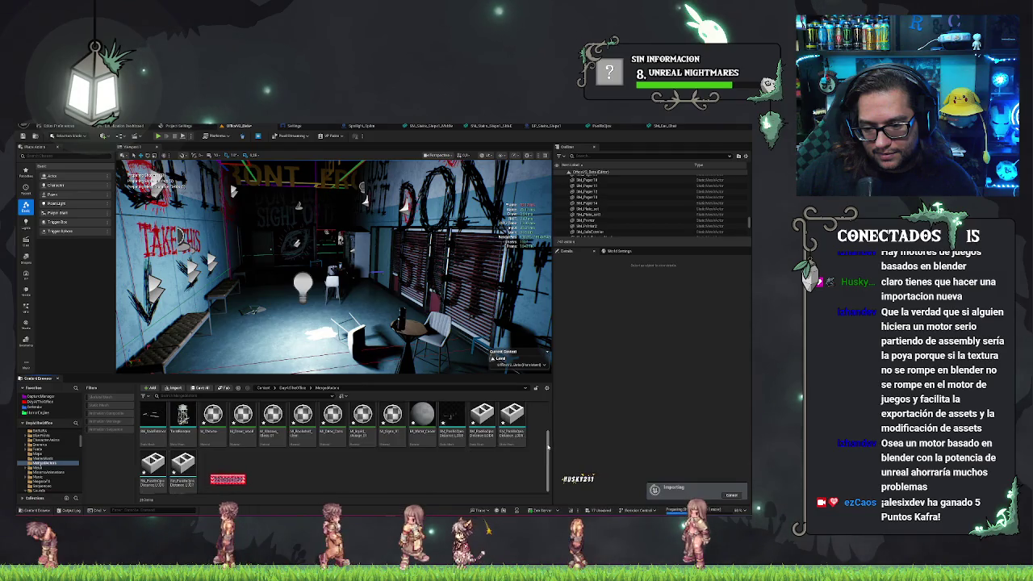
left_click(450, 423)
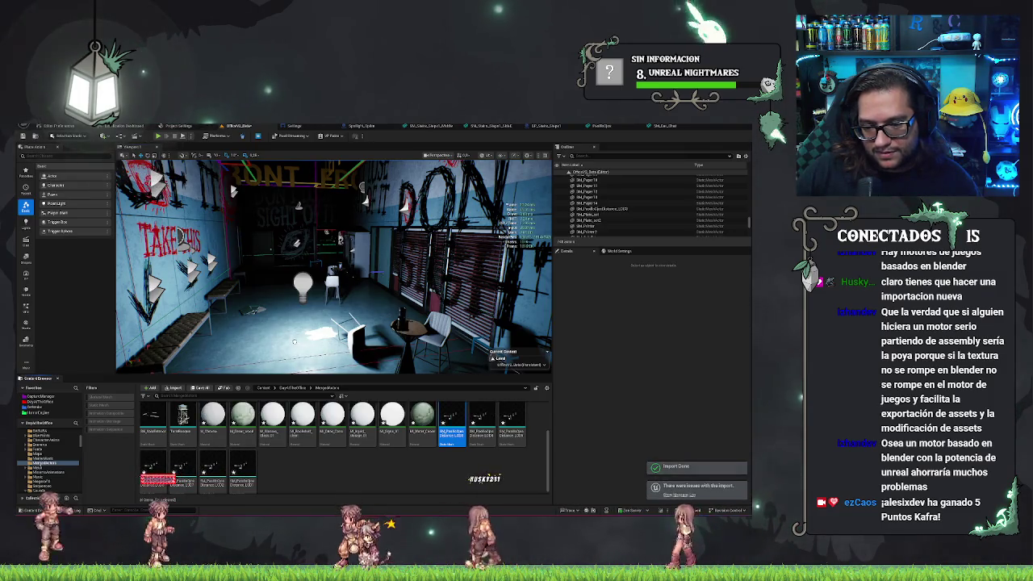
Place SM_PuestoOjosDistance_LOD7 on the bar floor and frame it in view.
left_click_drag(466, 456, 448, 452)
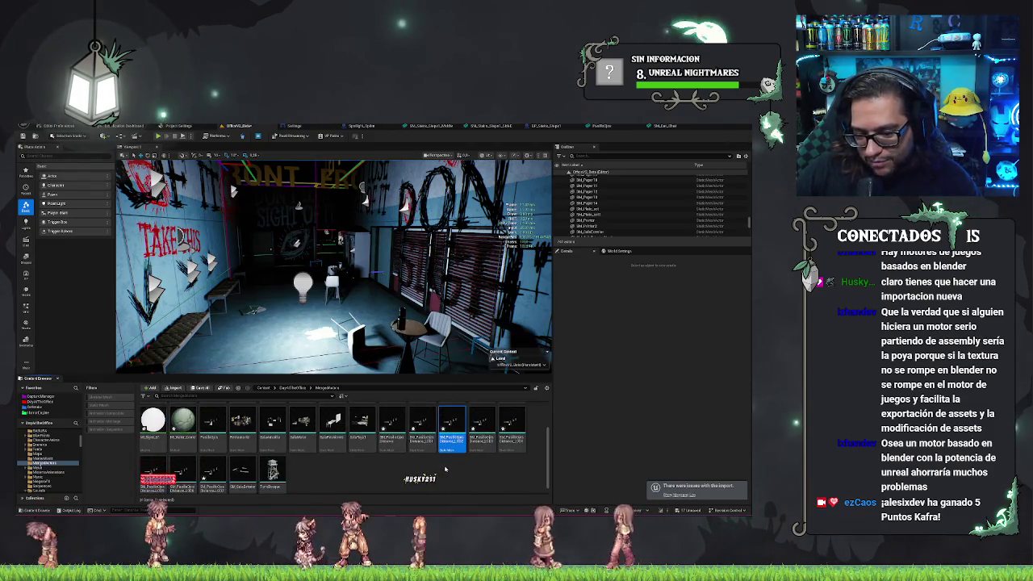
left_click_drag(226, 323, 295, 344)
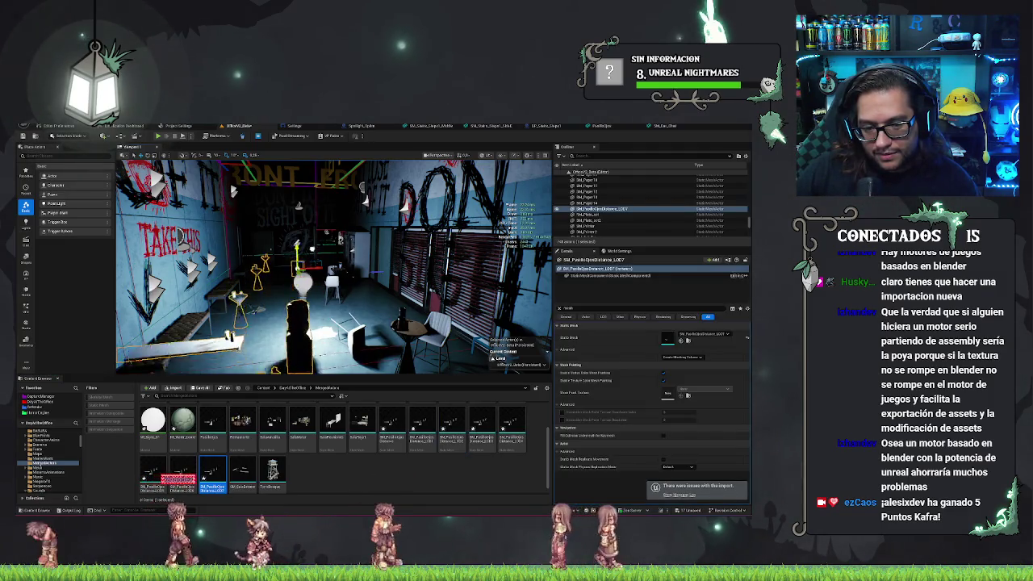
key("f")
Fly around the room with WASD to inspect the placed mesh and long table.
key("w")
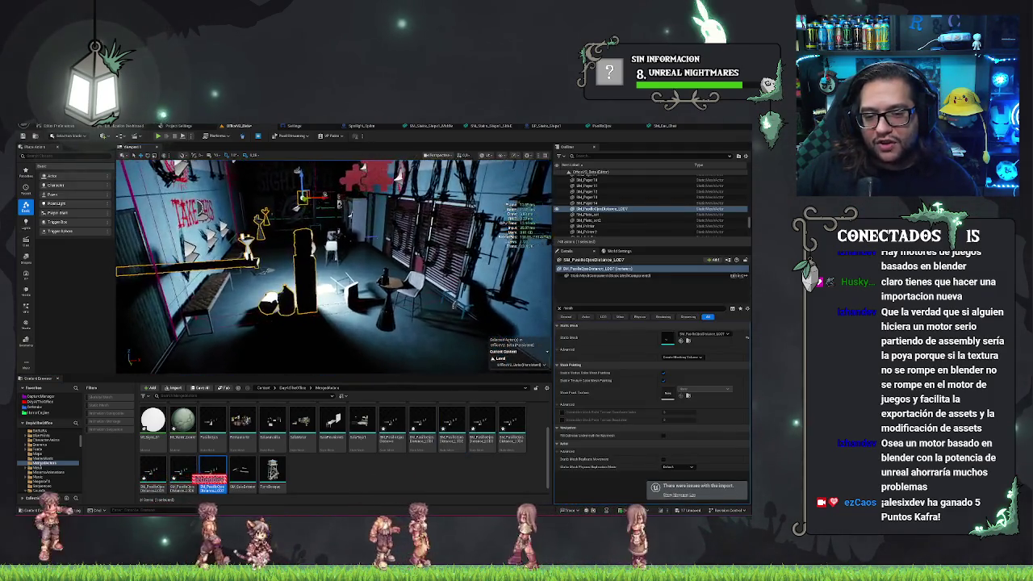
key("s")
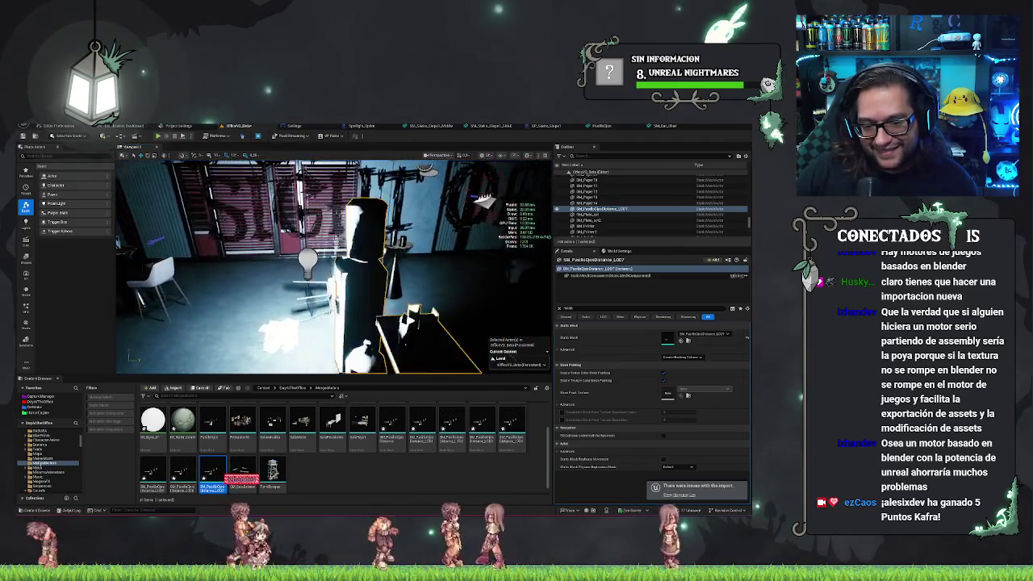
key("w")
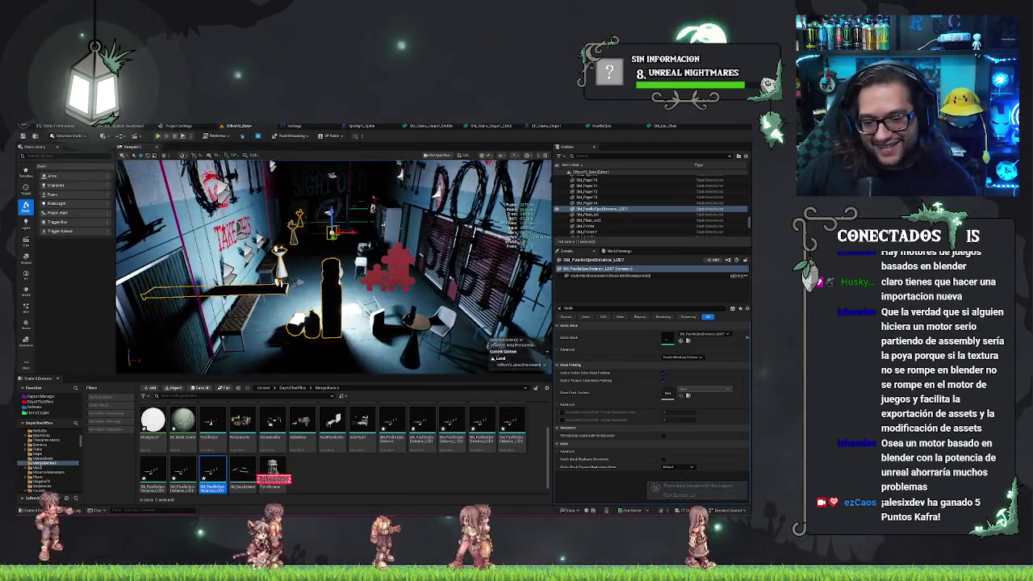
key("a")
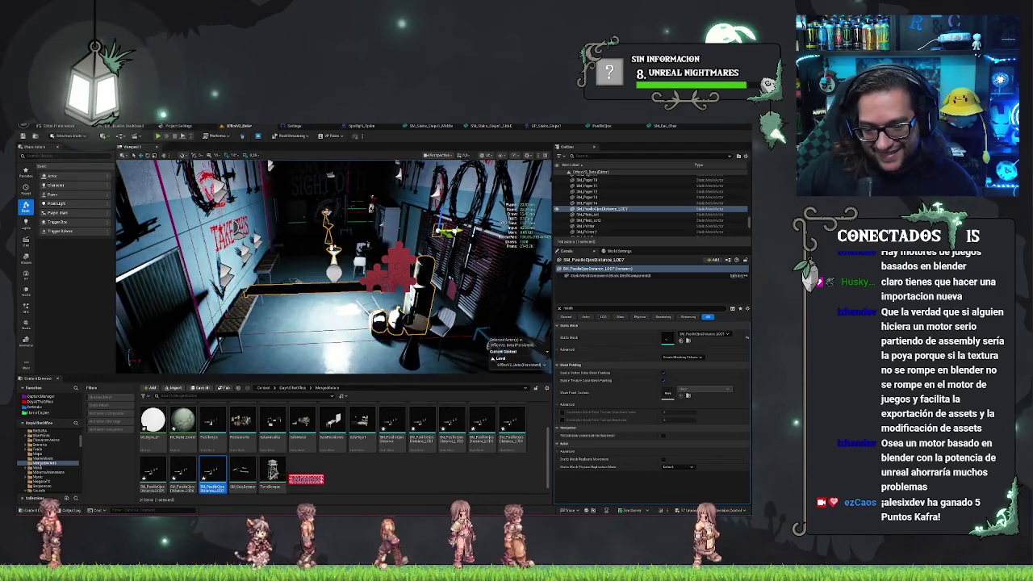
key("a")
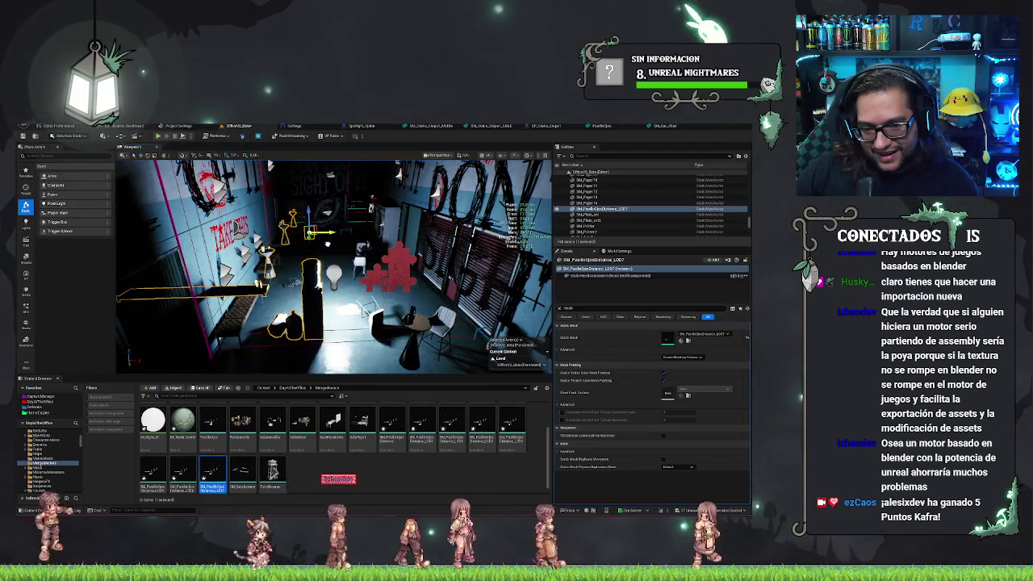
scroll(384, 438, "up", 2)
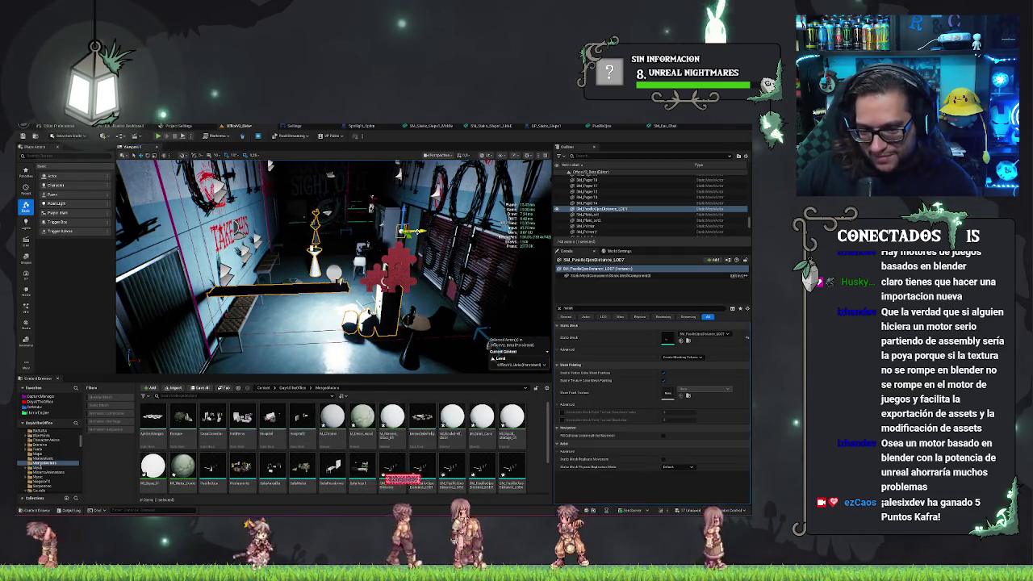
key("e")
key("d")
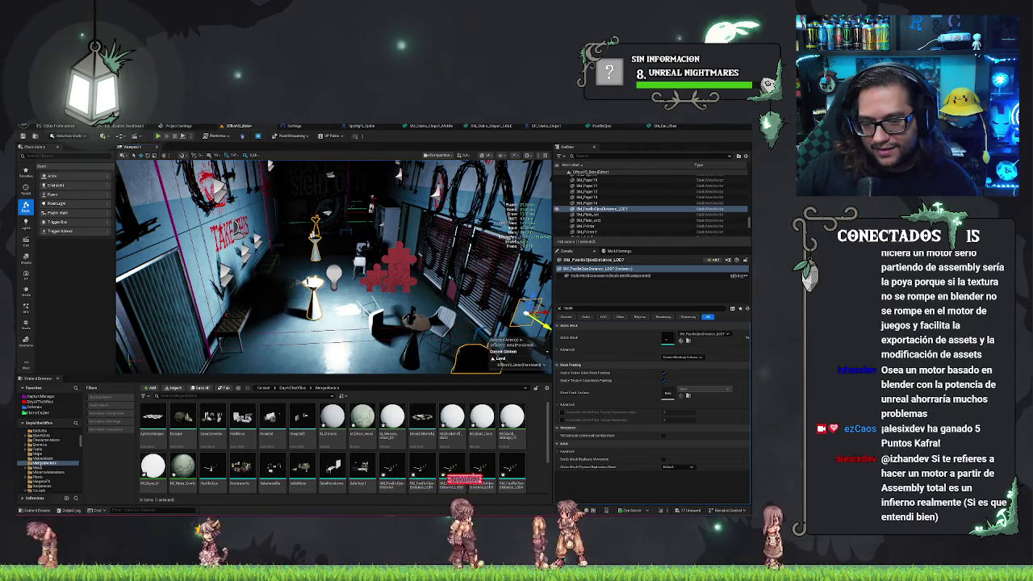
key("s")
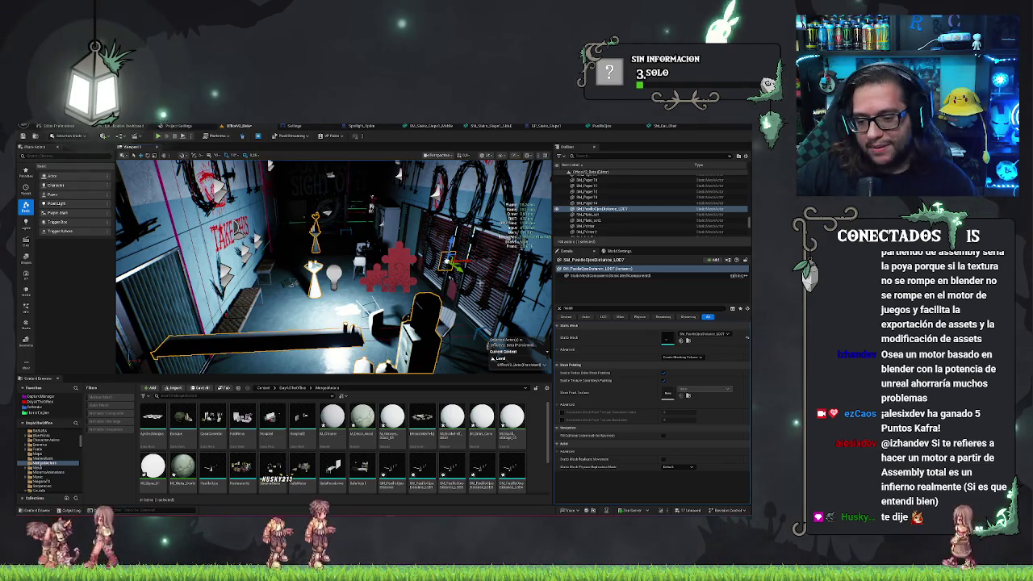
Remove the placed LOD7 mesh and select the materials from M_Chrome to M_Liquid_storage.
key("Delete")
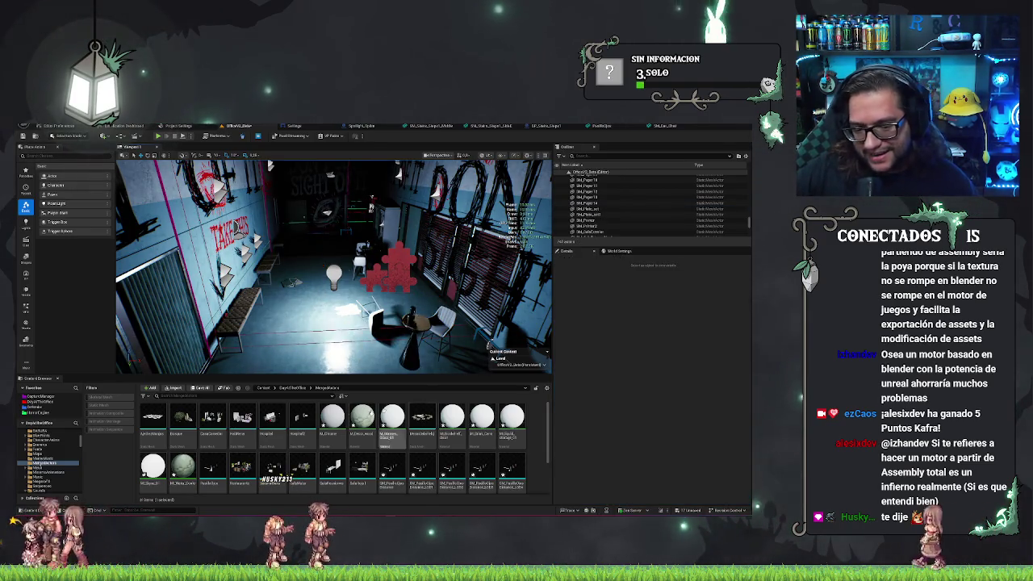
left_click(332, 420)
left_click(362, 419, "ctrl")
left_click(392, 420, "ctrl")
left_click(452, 420, "ctrl")
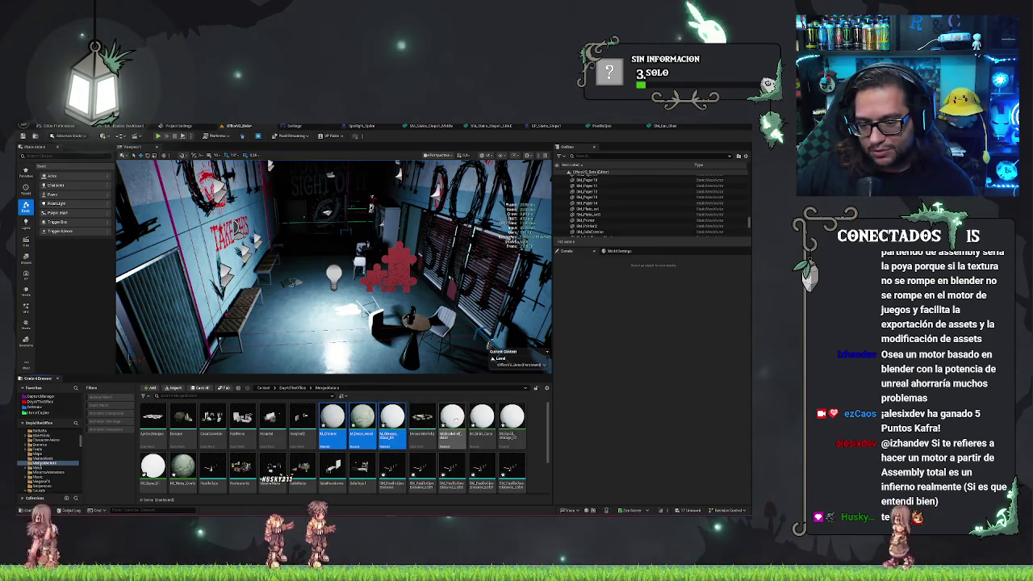
left_click(482, 420, "ctrl")
left_click(512, 420, "ctrl")
Add SM_PuestoOjos and the distance meshes to the selection and force-delete everything.
scroll(509, 436, "down", 1)
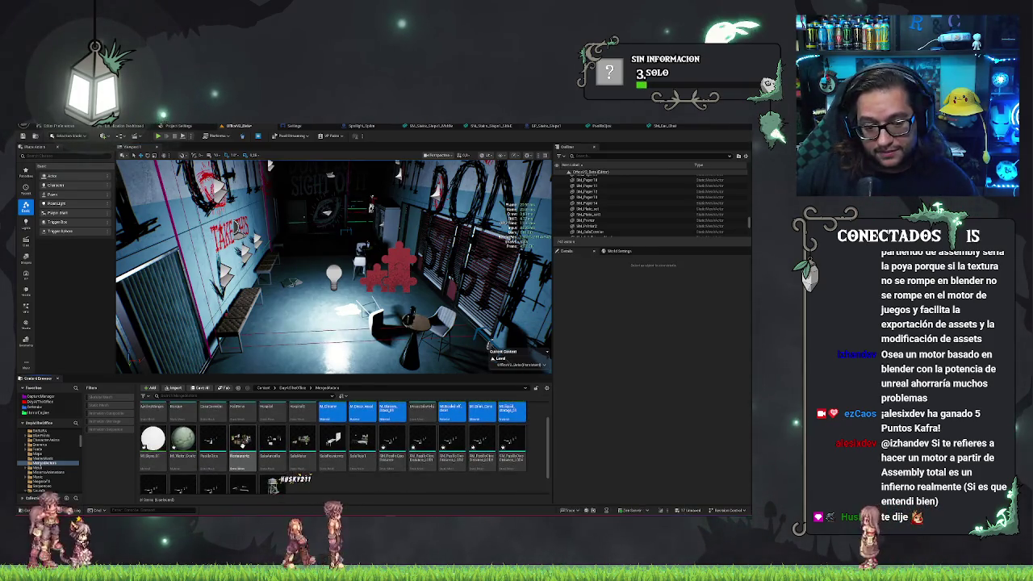
left_click(152, 440, "ctrl")
left_click(184, 440, "ctrl")
left_click(391, 440, "ctrl")
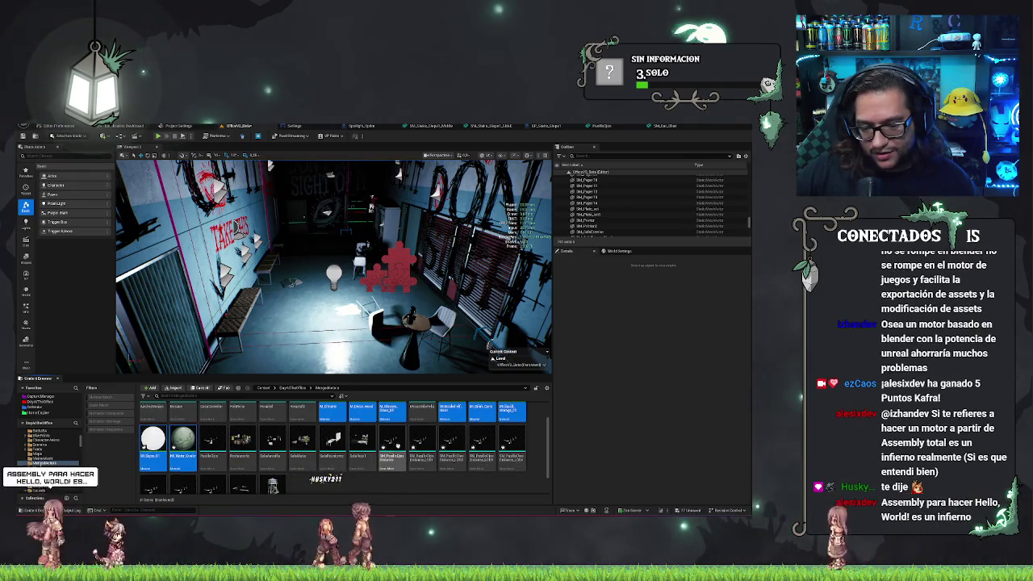
left_click(512, 440, "ctrl+shift")
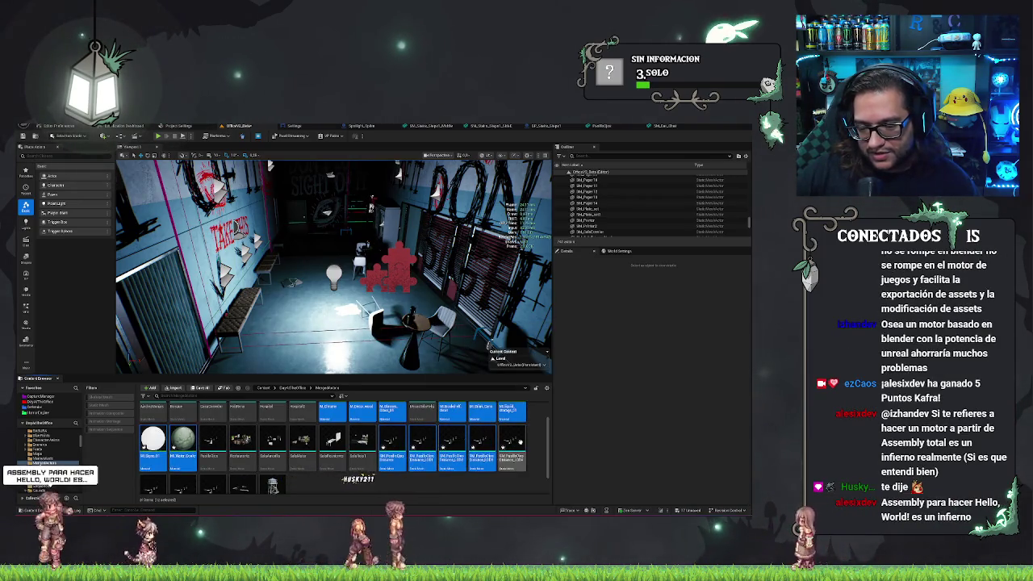
scroll(355, 457, "down", 1)
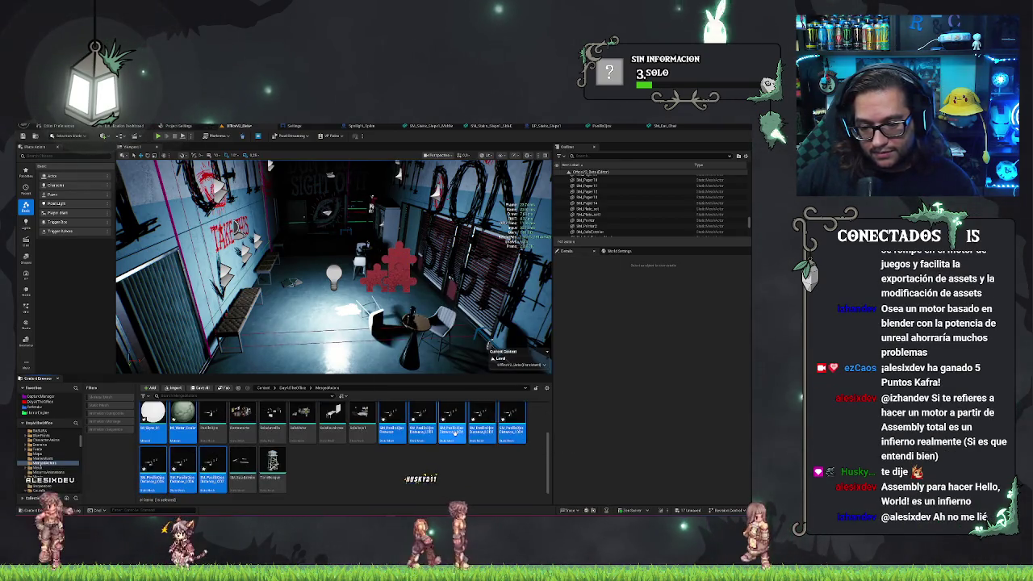
key("Delete")
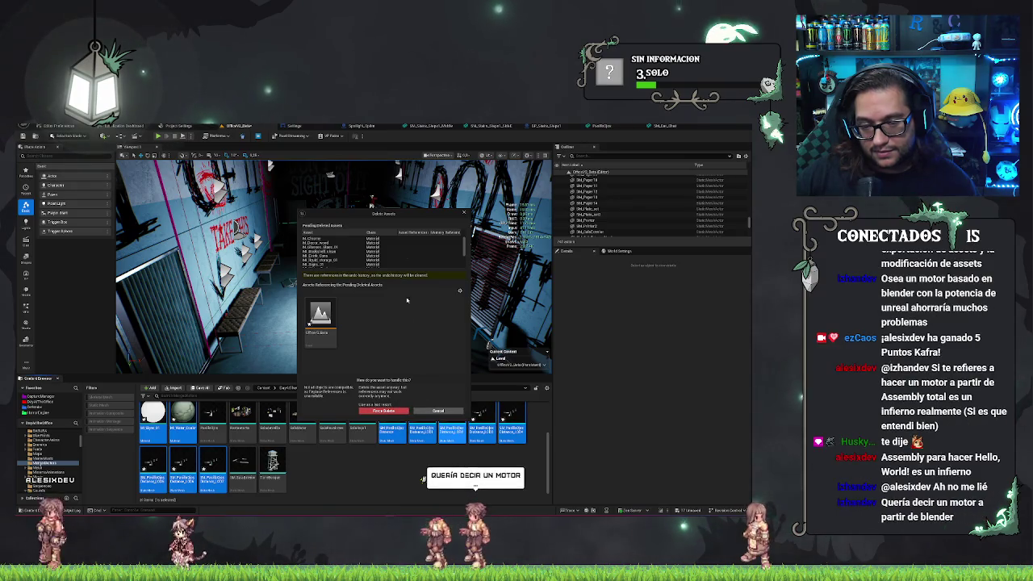
scroll(380, 258, "down", 3)
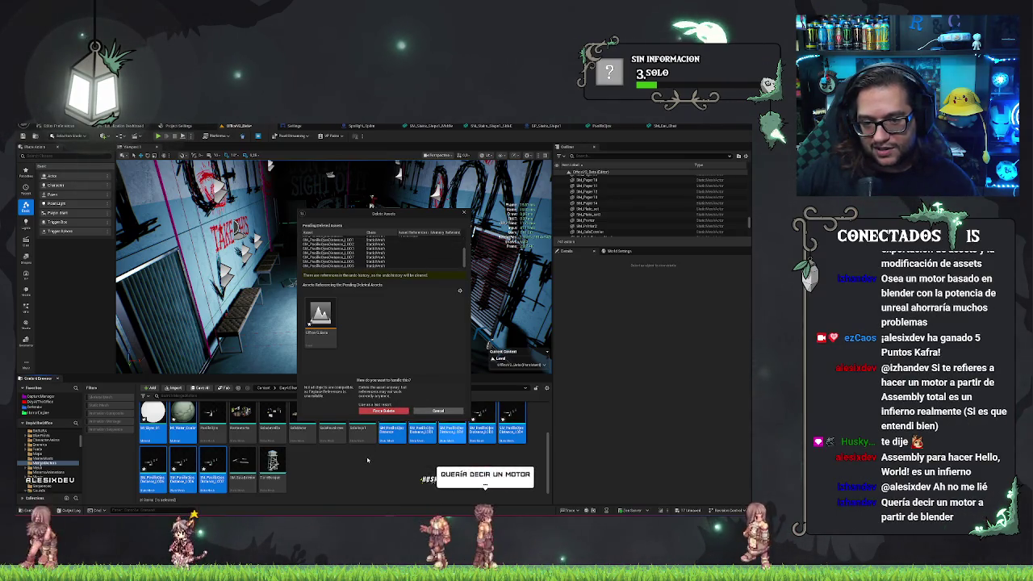
scroll(408, 259, "up", 3)
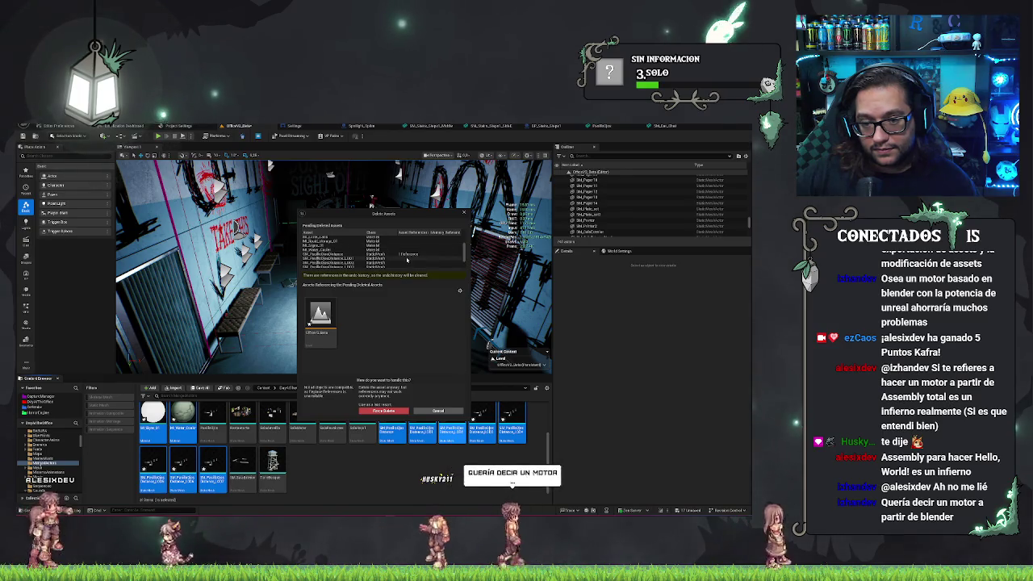
left_click(383, 411)
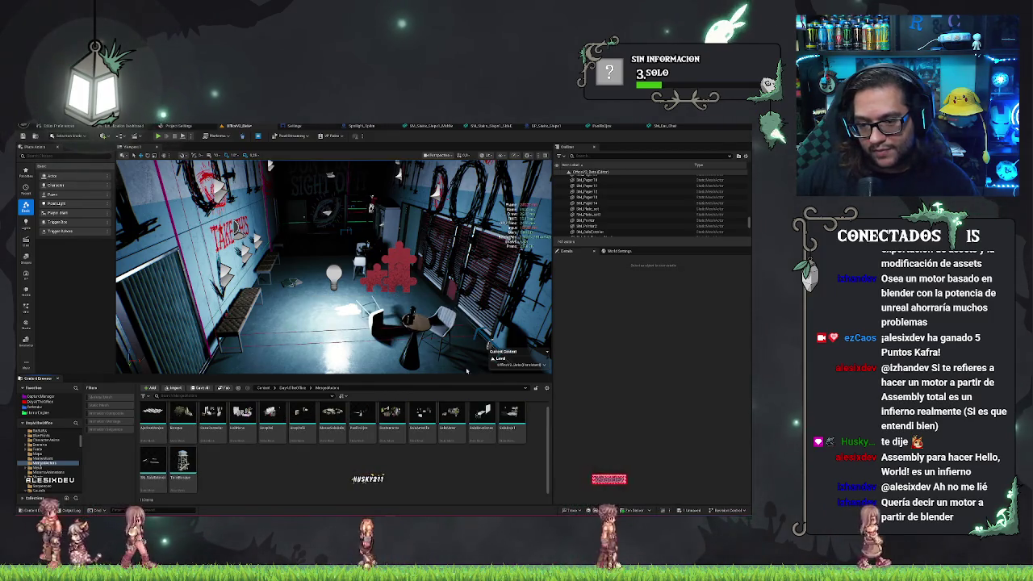
Start an FBX export of the PaddleOjos asset via Asset Actions > Export.
left_click(413, 349)
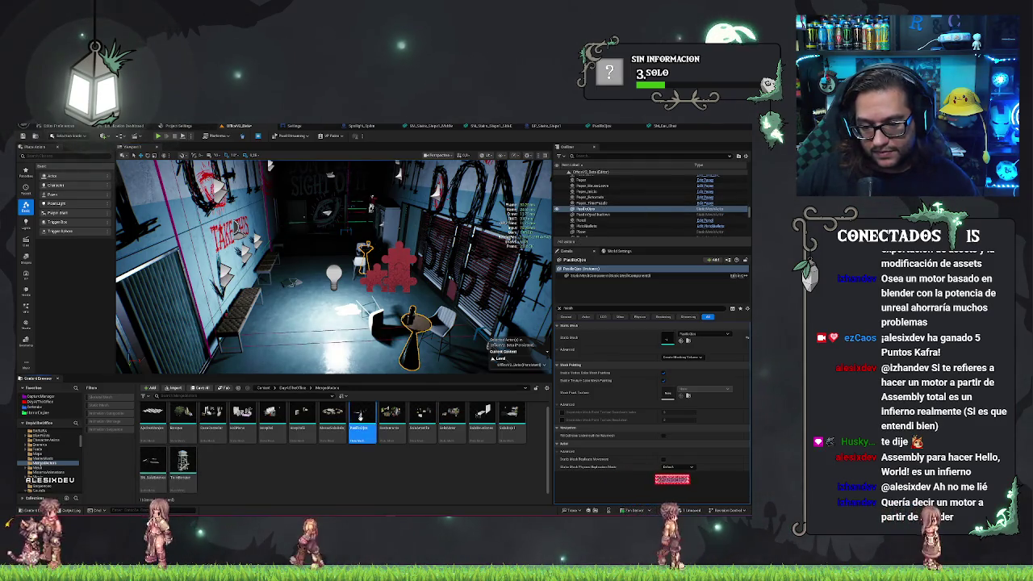
right_click(360, 420)
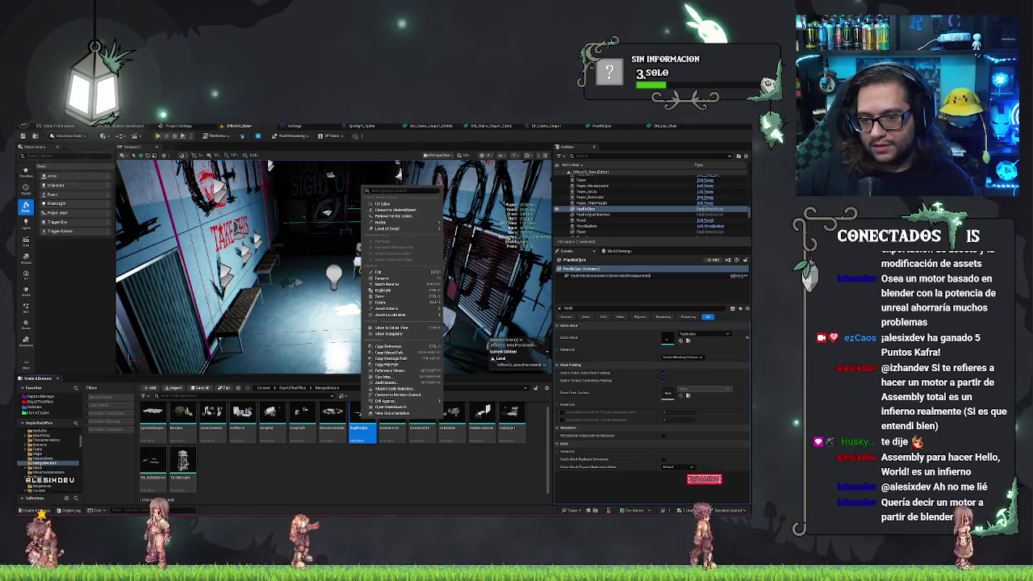
mouse_move(398, 221)
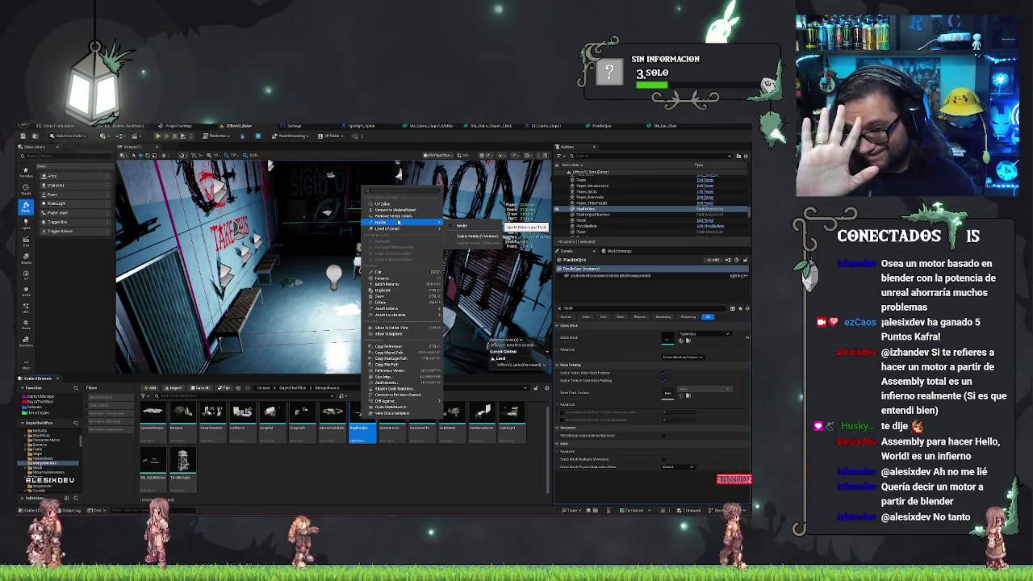
mouse_move(396, 315)
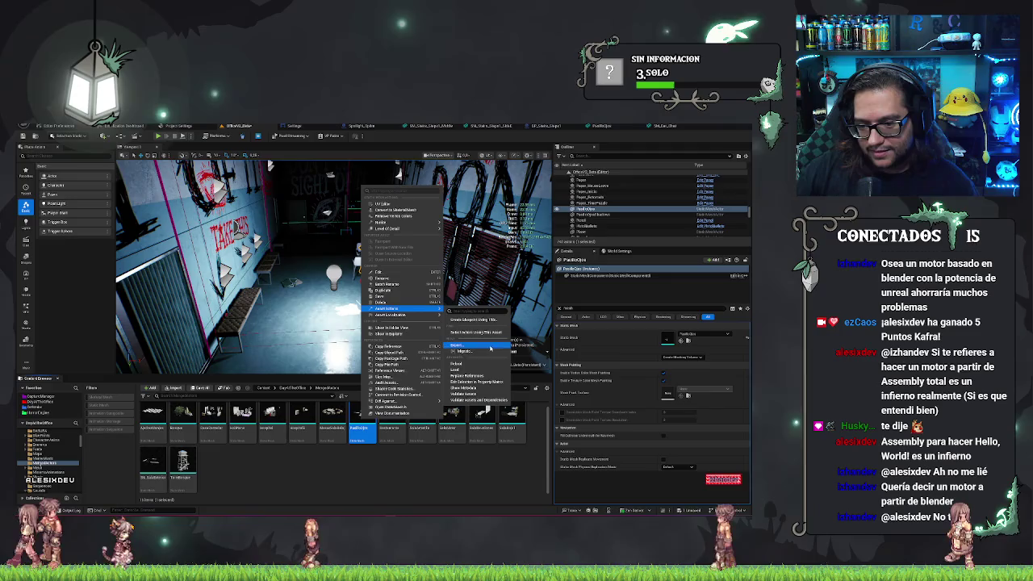
left_click(476, 346)
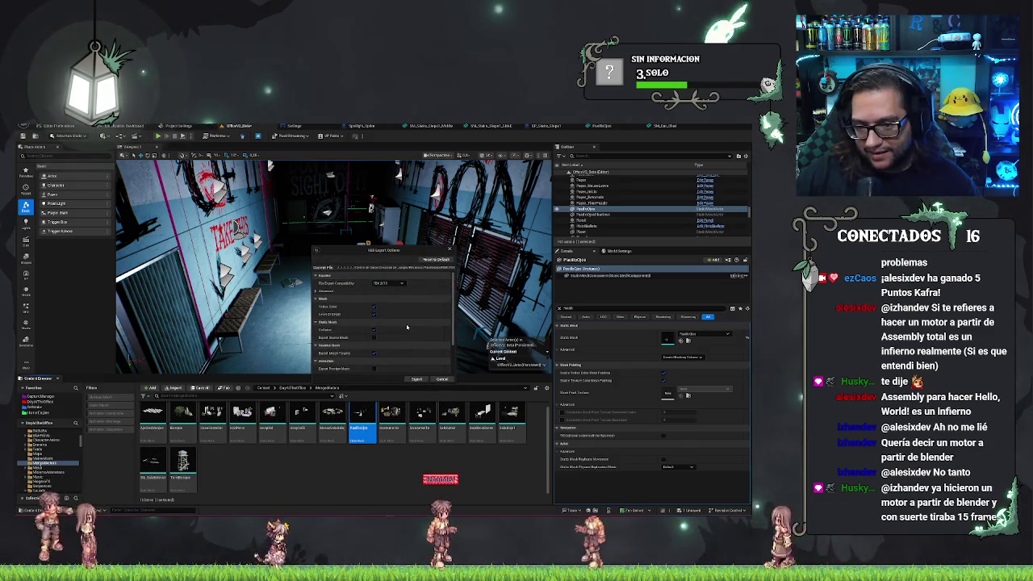
Review the FBX Export Options and export the PaddleOjos mesh.
scroll(427, 323, "down", 2)
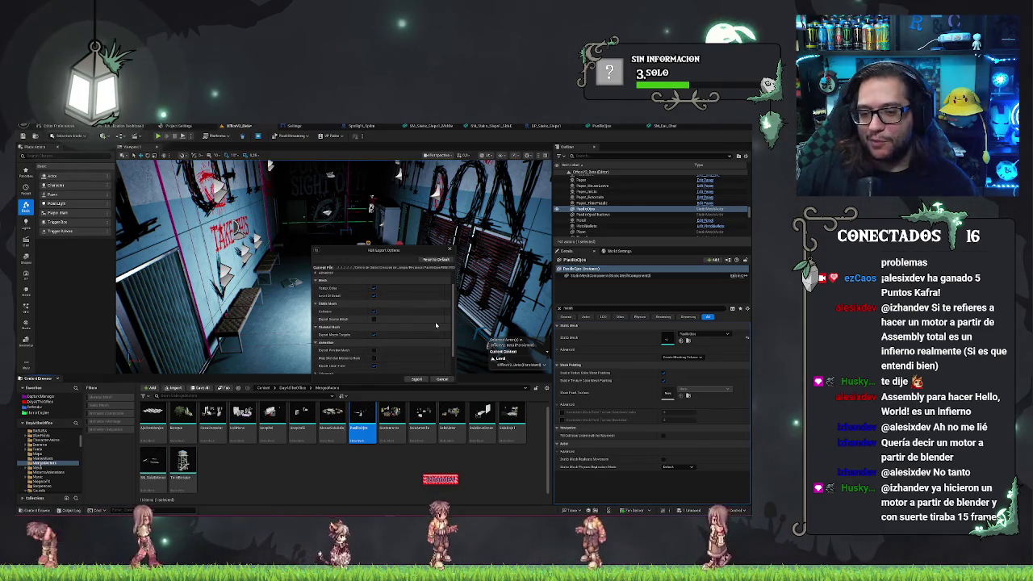
mouse_move(333, 321)
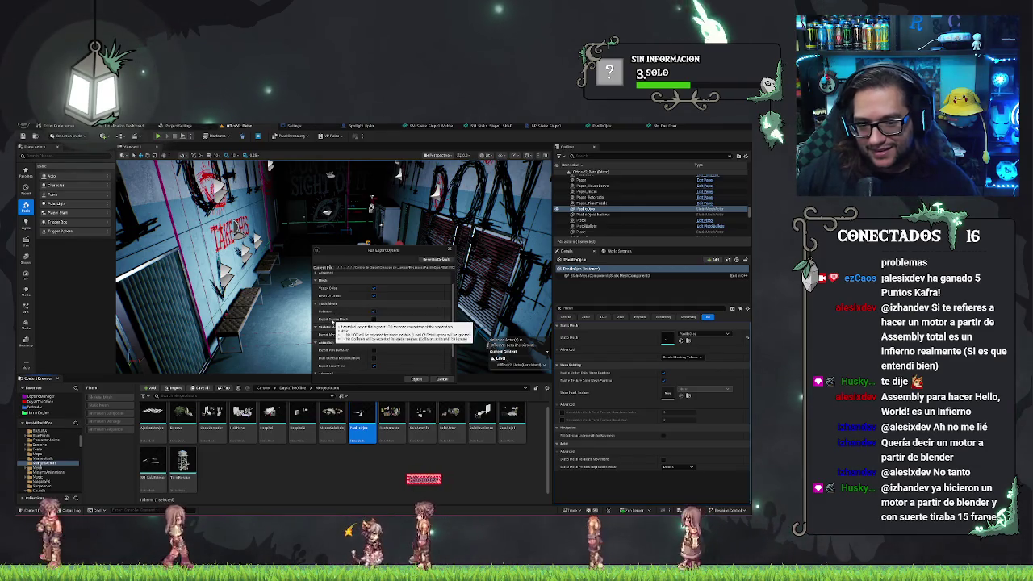
scroll(409, 323, "down", 2)
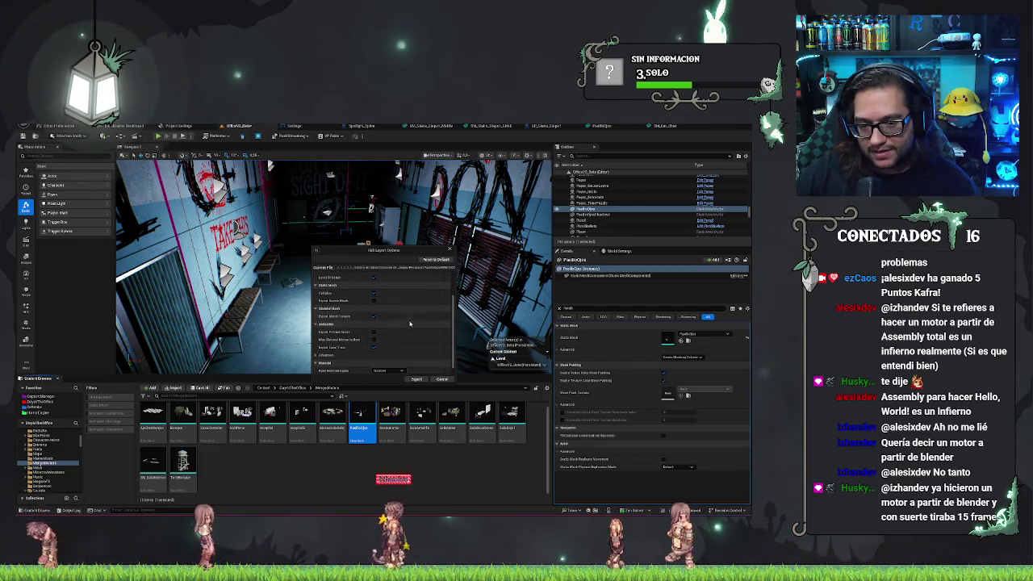
scroll(409, 324, "down", 1)
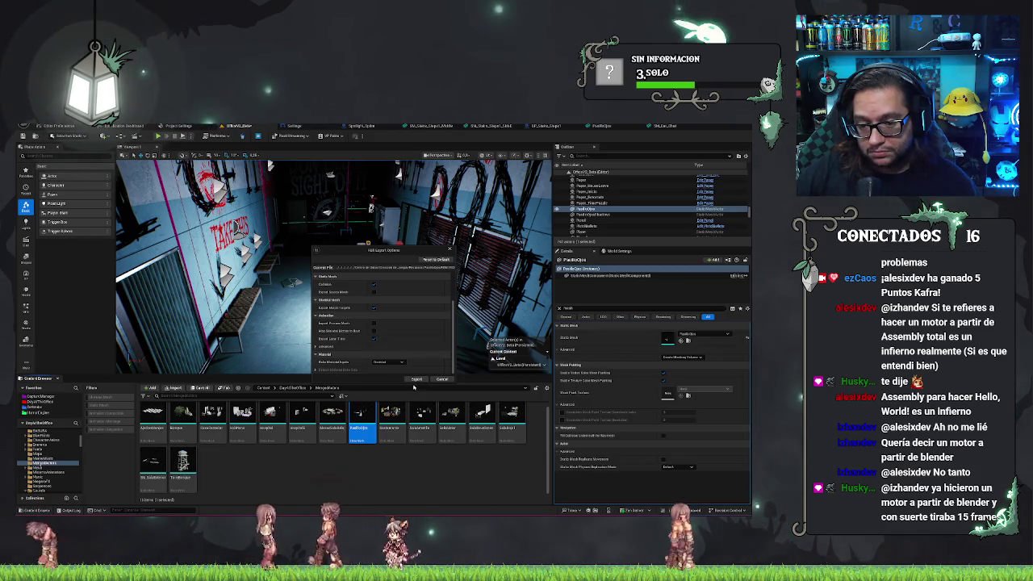
left_click(415, 380)
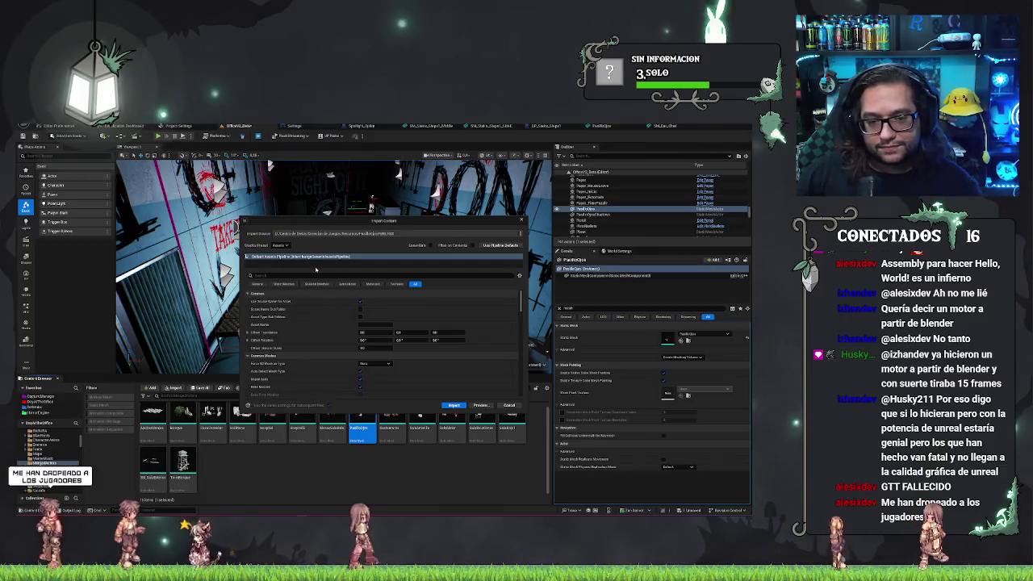
Search the import settings for 'mesh', review those options, then clear the search.
left_click_drag(320, 226, 298, 210)
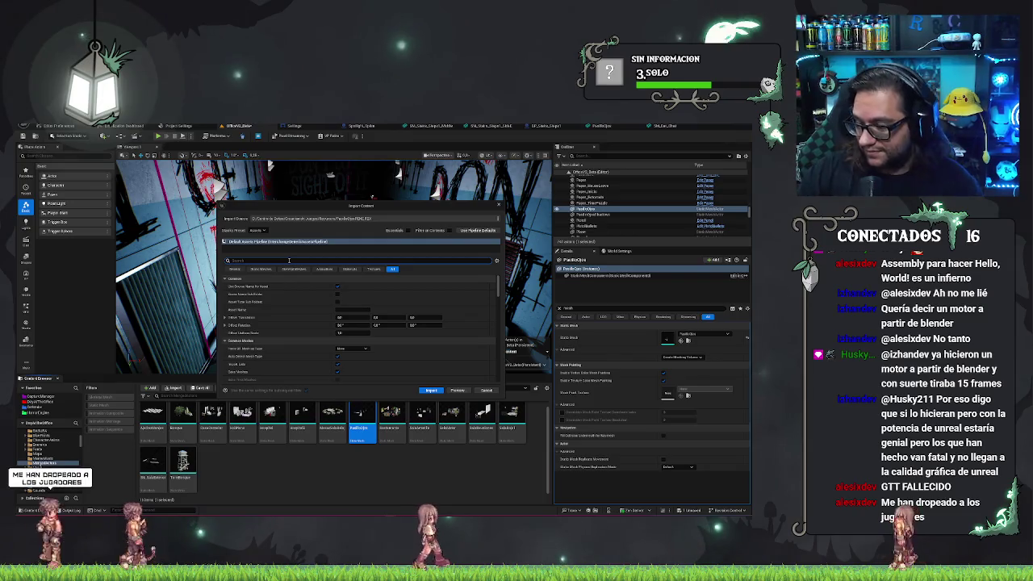
left_click(287, 260)
type("mesh")
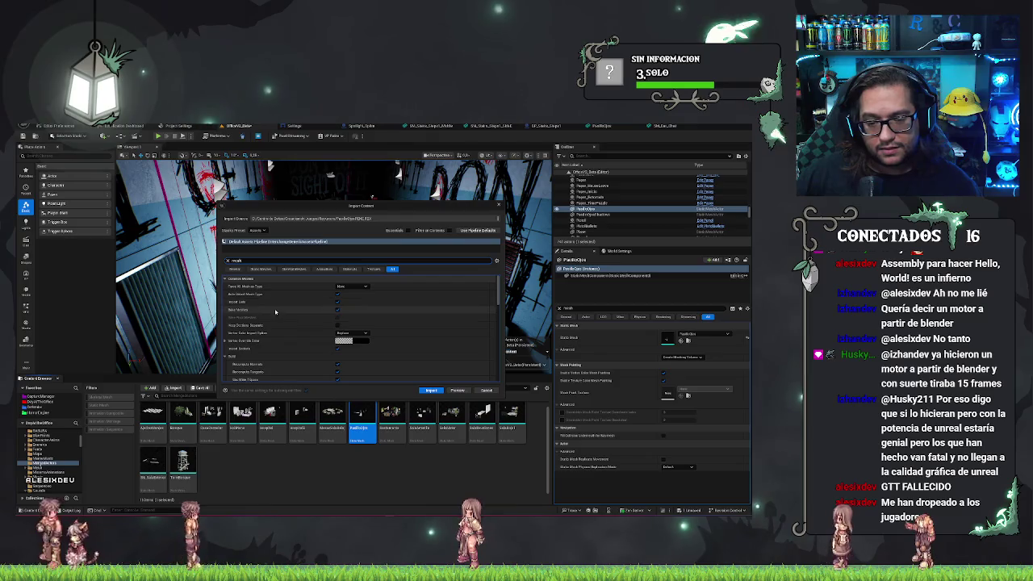
scroll(274, 312, "down", 3)
scroll(274, 312, "down", 2)
scroll(273, 312, "down", 2)
scroll(279, 315, "up", 3)
scroll(280, 320, "down", 4)
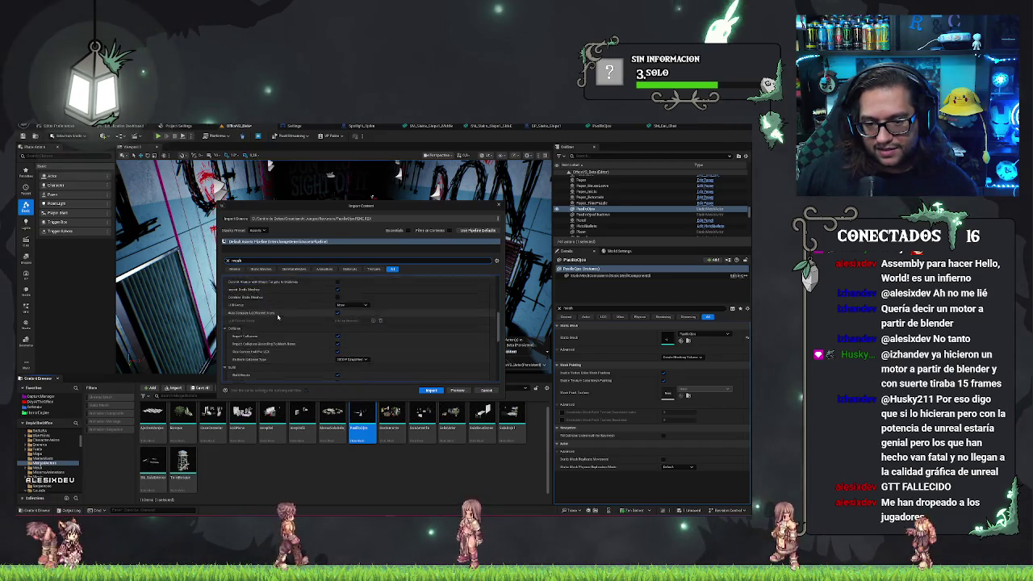
scroll(278, 317, "up", 3)
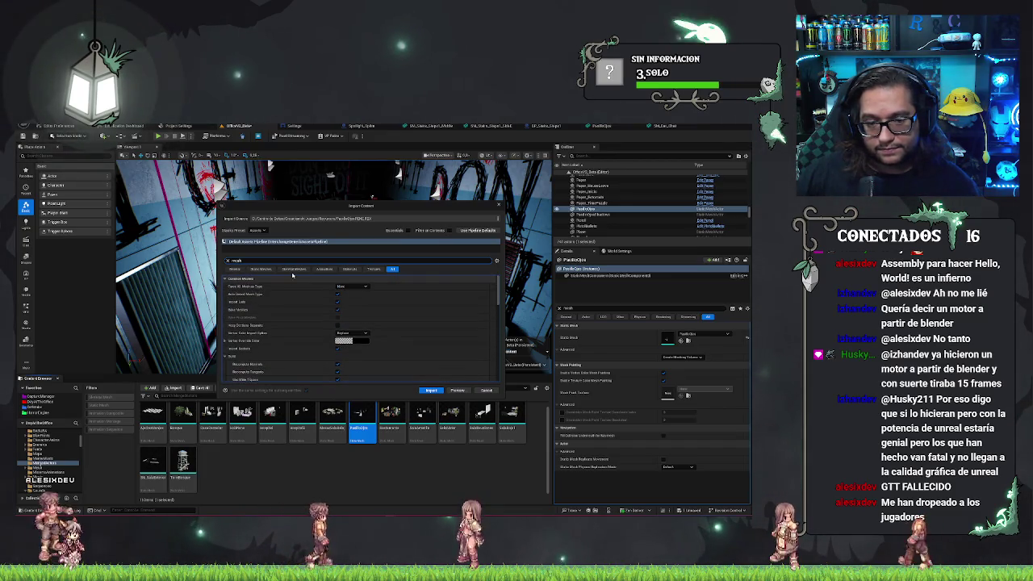
key("BackSpace")
key("BackSpace")
key("BackSpace")
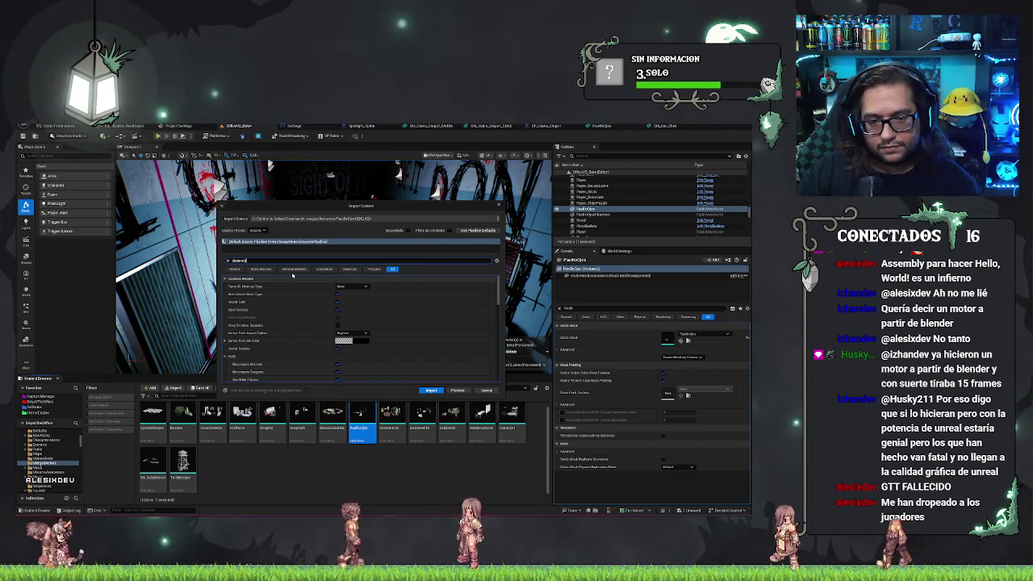
key("BackSpace")
key("BackSpace")
key("BackSpace")
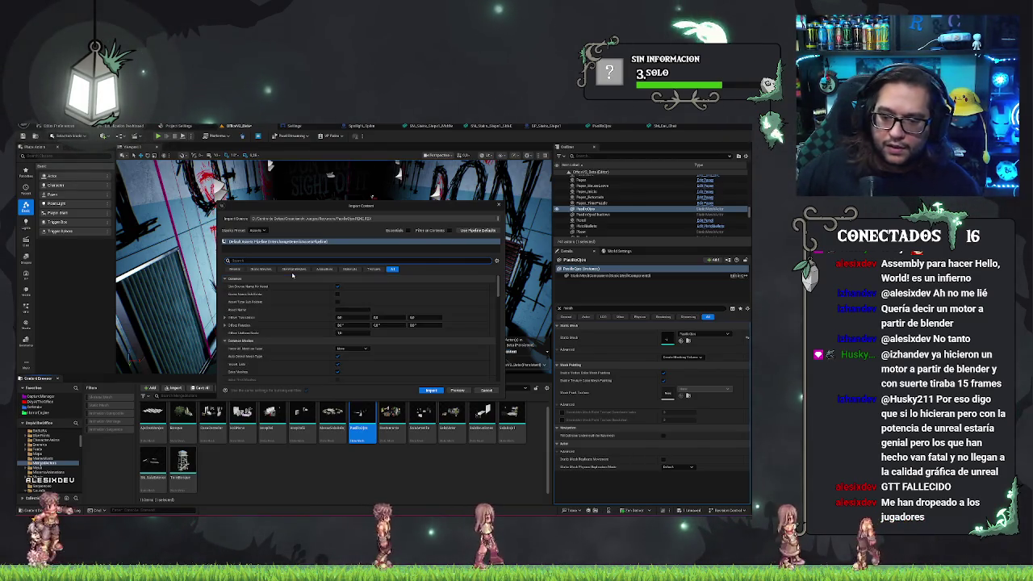
Preview the import contents, then import the updated bar-props file.
left_click(457, 391)
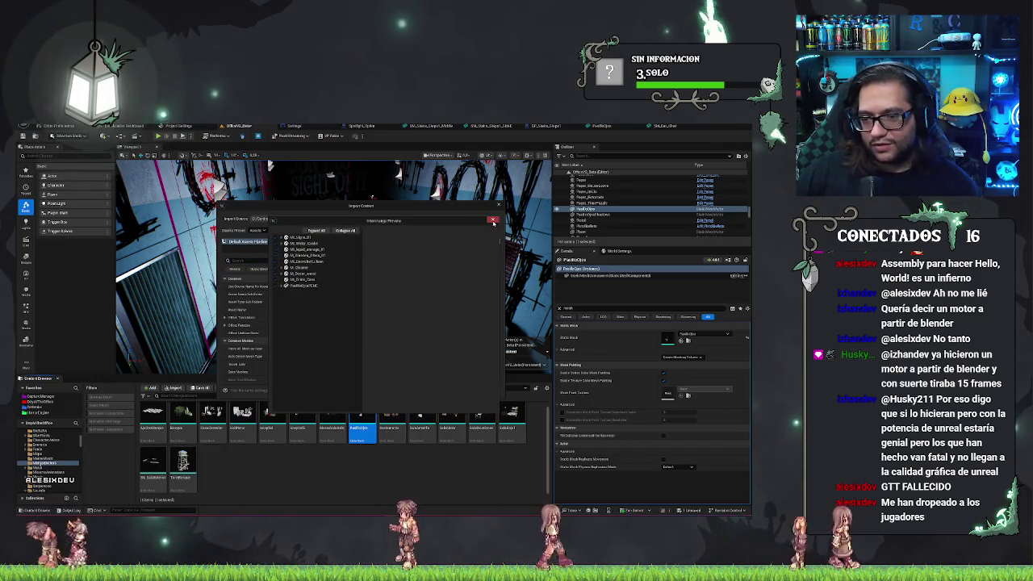
key("Escape")
left_click(426, 391)
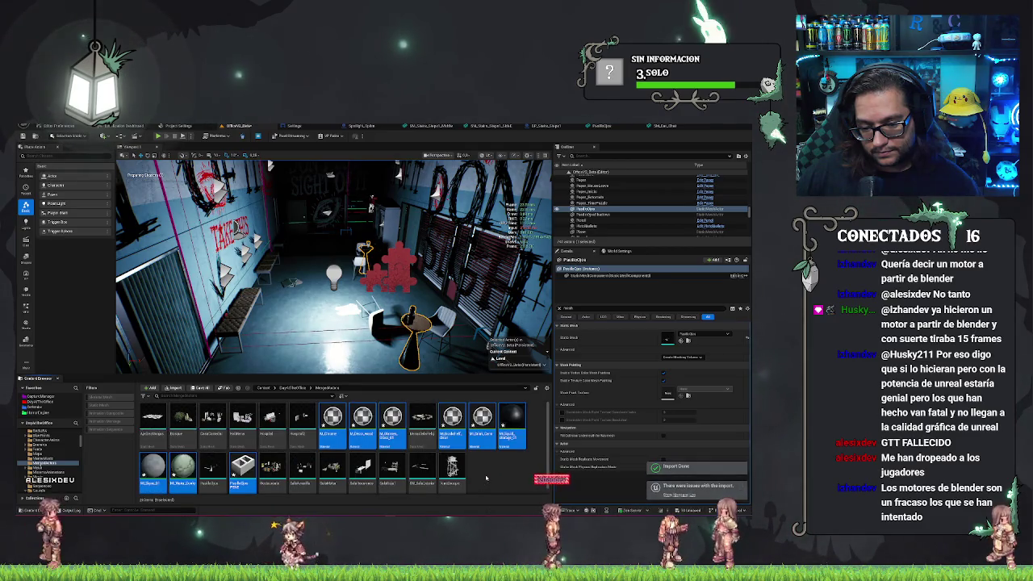
Drop the imported bar-props mesh into the room, frame the table, and open it for editing.
left_click(483, 478)
mouse_move(241, 475)
left_mouse_down()
mouse_move(332, 343)
mouse_move(337, 355)
left_mouse_up()
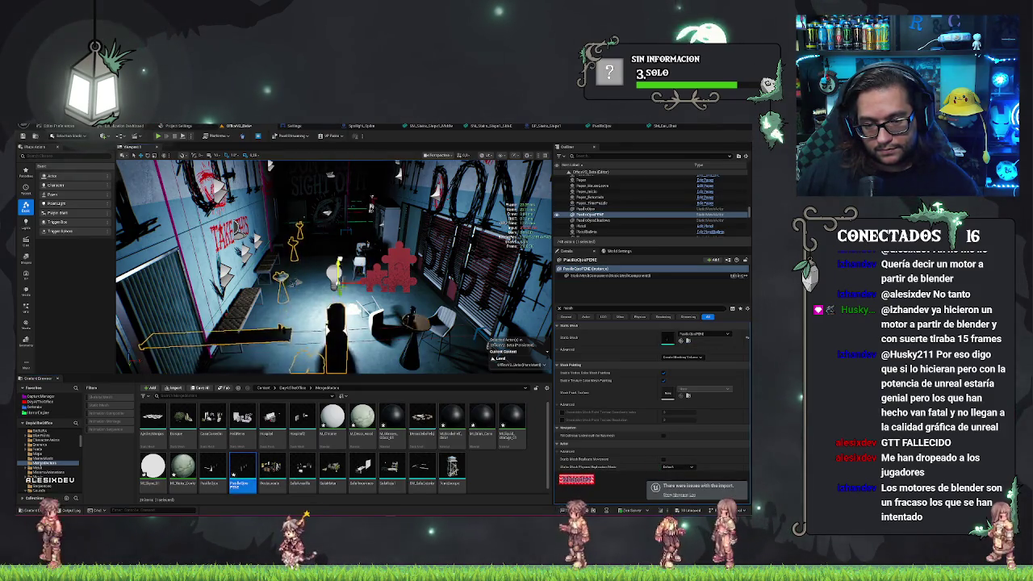
mouse_move(334, 266)
left_mouse_down()
mouse_move(299, 268)
mouse_move(282, 307)
mouse_move(306, 301)
left_mouse_up()
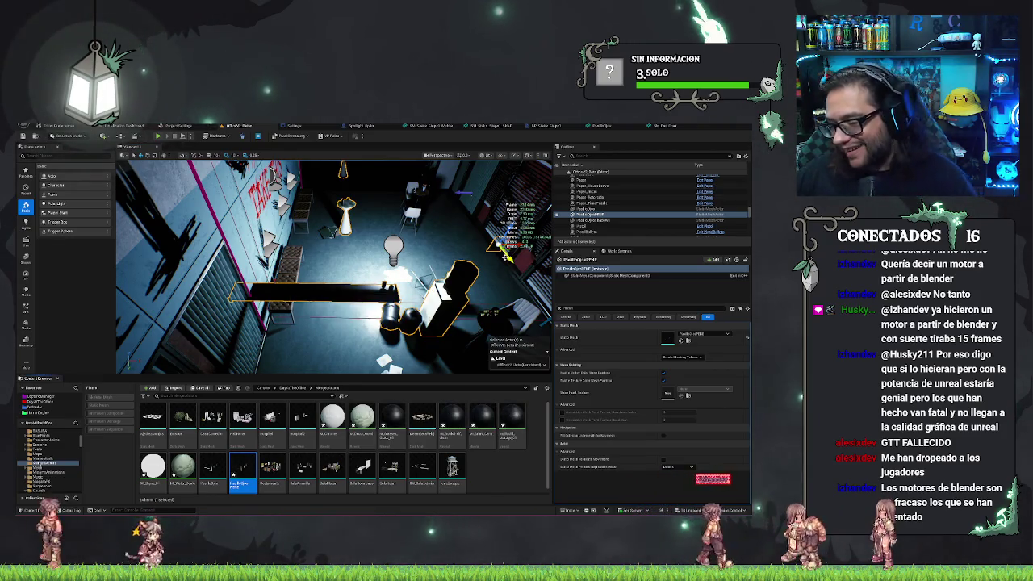
key("f")
left_click_drag(200, 259, 483, 205)
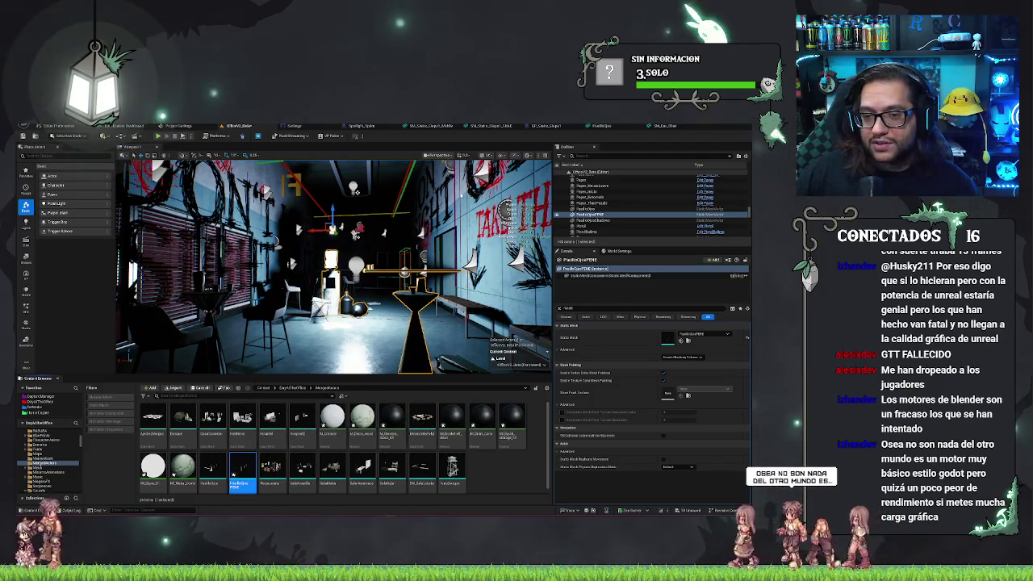
double_click(242, 468)
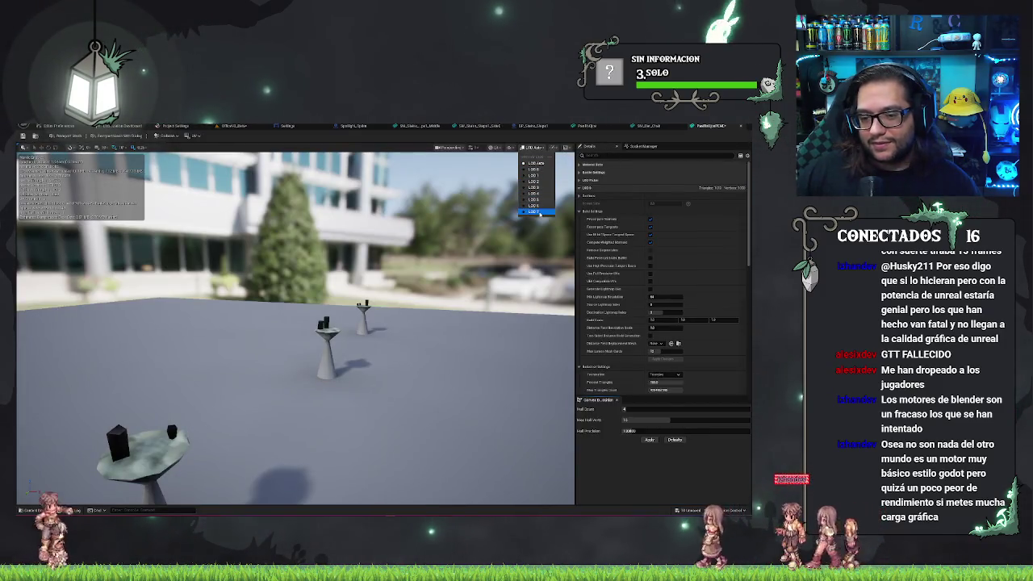
Switch the preview between the last LOD and LOD 0, comparing triangle counts.
left_click(540, 212)
left_click_drag(487, 265, 387, 282)
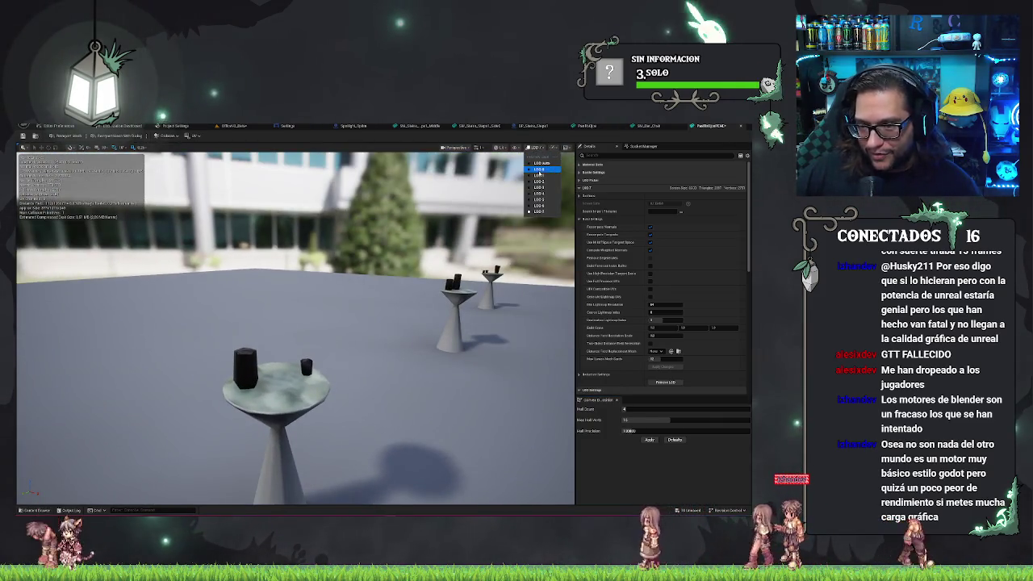
left_click(539, 170)
left_click(541, 148)
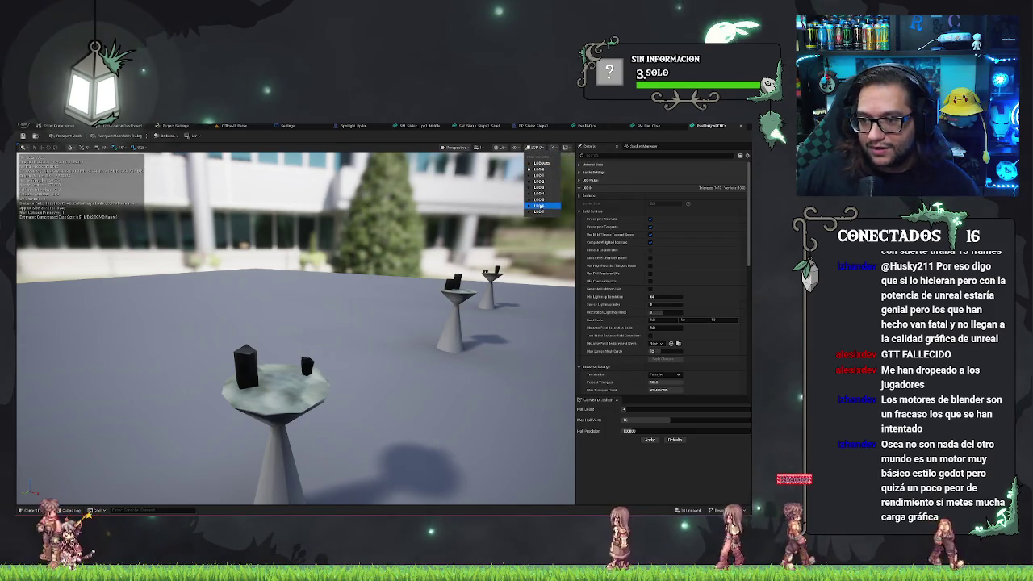
left_click(541, 207)
left_click(533, 148)
left_click(533, 196)
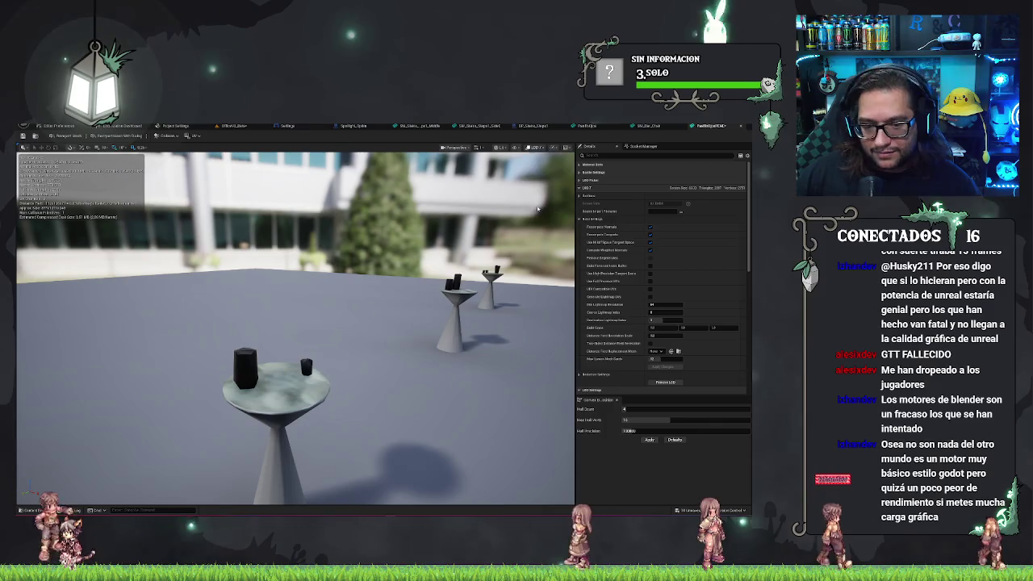
left_click(532, 148)
left_click(534, 158)
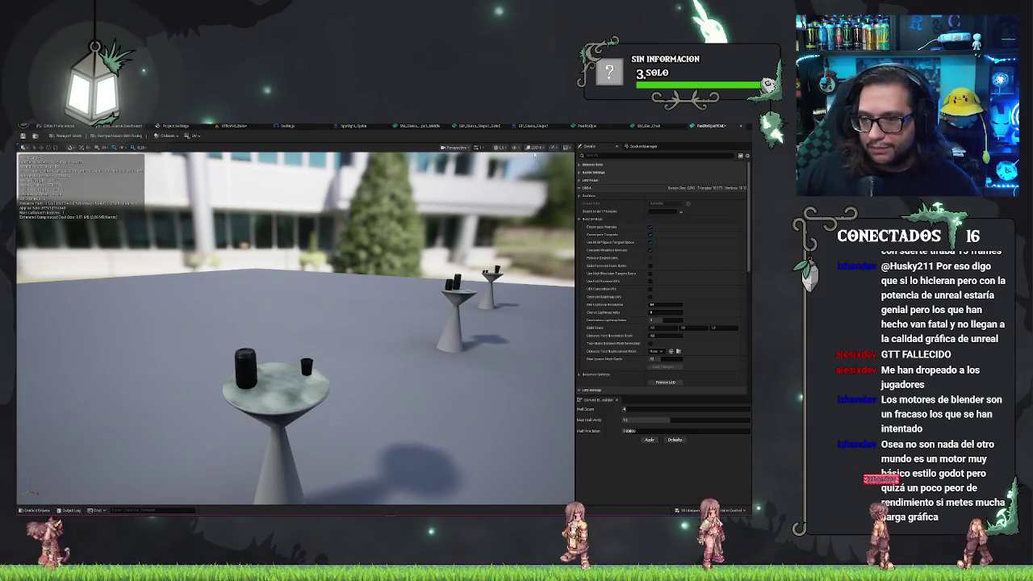
left_click(533, 148)
left_click(548, 187)
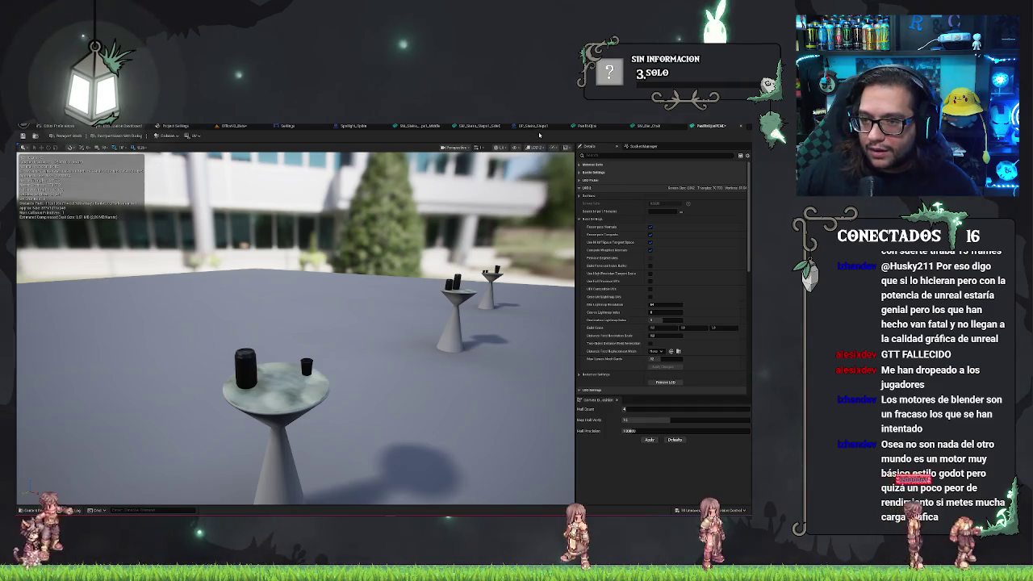
Step through LOD 0, the low-poly LOD and LOD 1, ending on the smooth mesh.
left_click(535, 148)
left_click(543, 169)
left_click(534, 147)
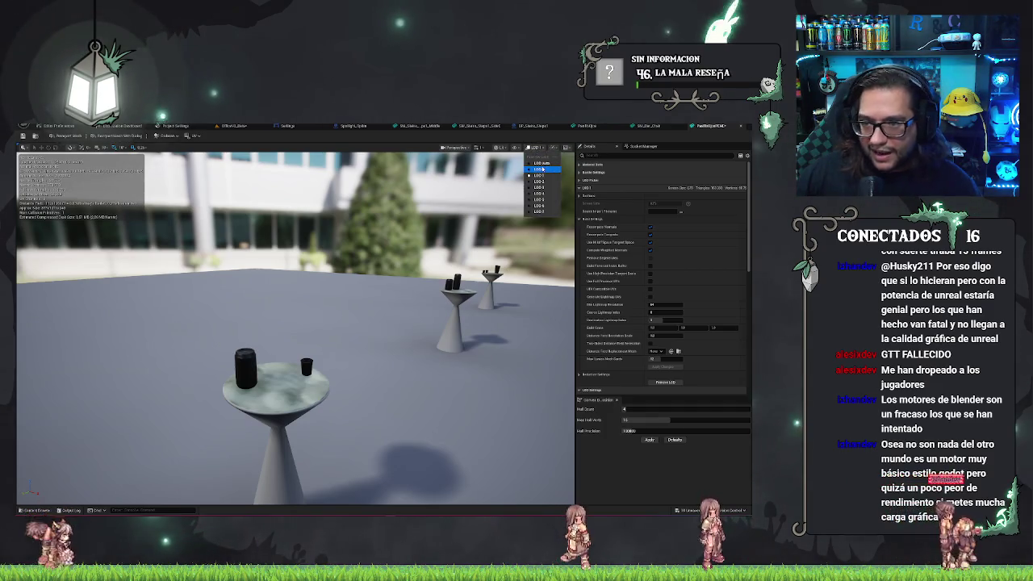
left_click(542, 169)
left_click(543, 152)
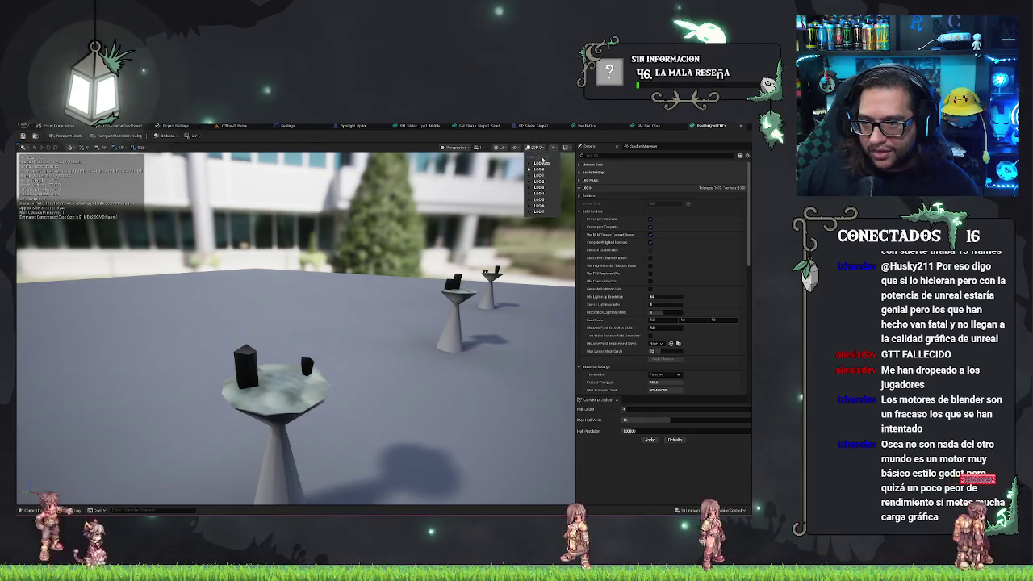
left_click(543, 211)
left_click(536, 148)
left_click(542, 175)
left_click(536, 148)
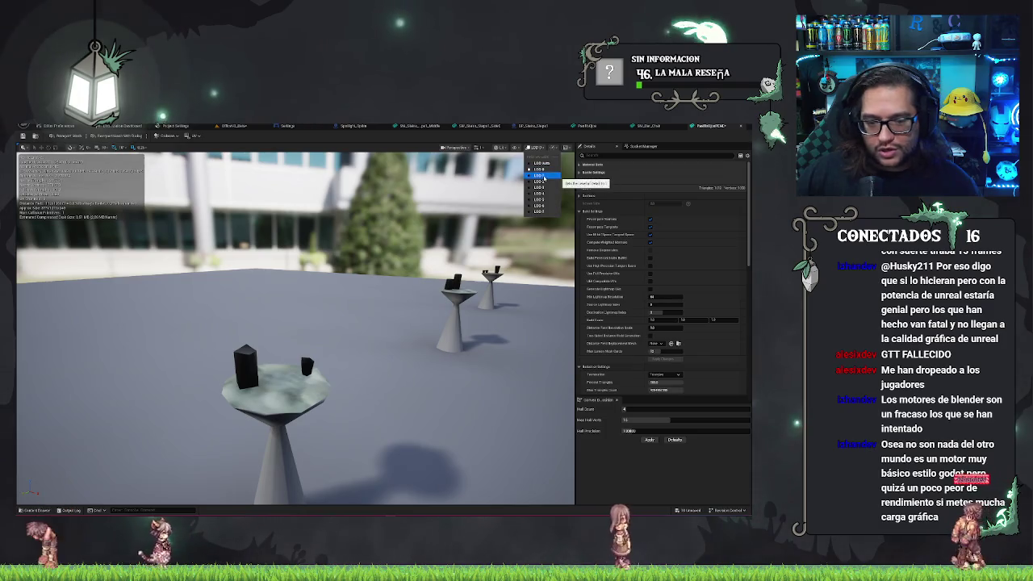
left_click(543, 176)
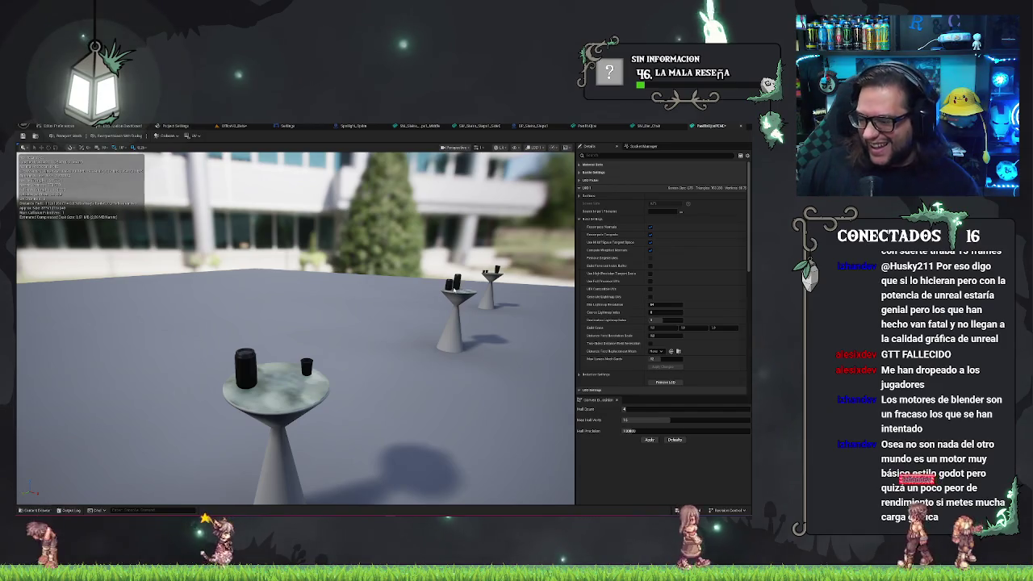
mouse_move(423, 284)
left_mouse_down()
mouse_move(371, 299)
mouse_move(379, 291)
mouse_move(339, 292)
left_mouse_up()
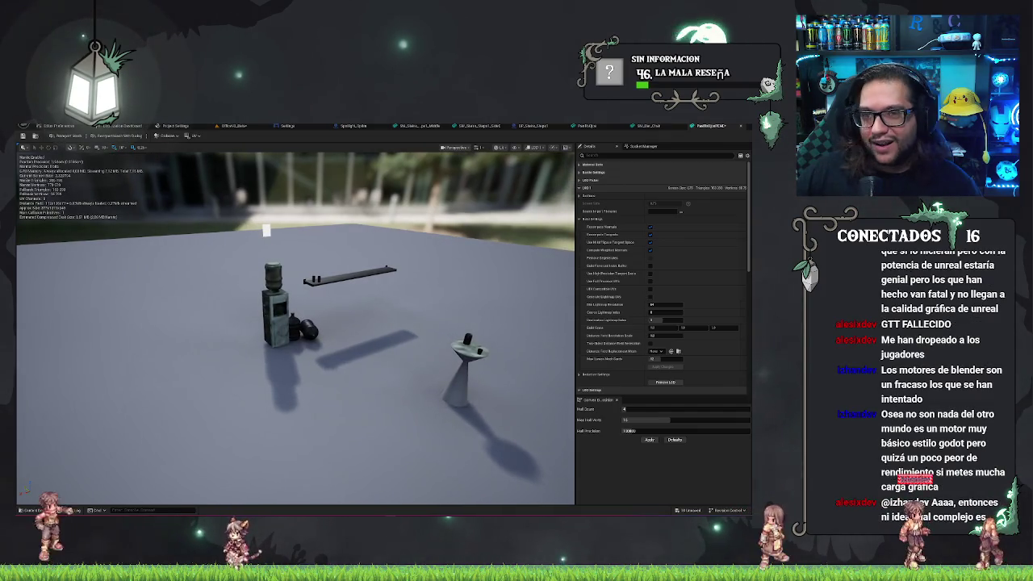
left_click_drag(339, 292, 322, 292)
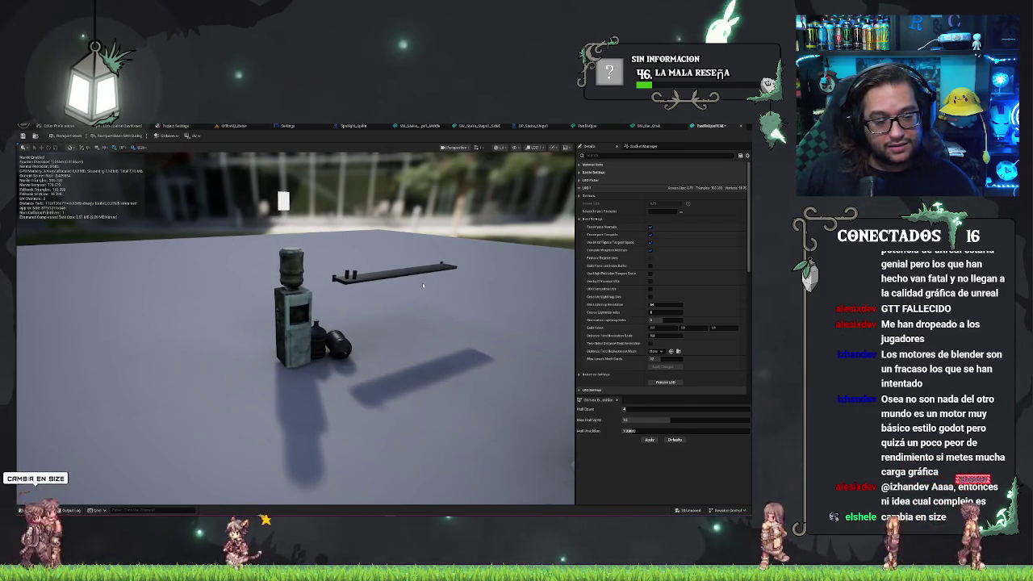
left_click_drag(422, 282, 484, 283)
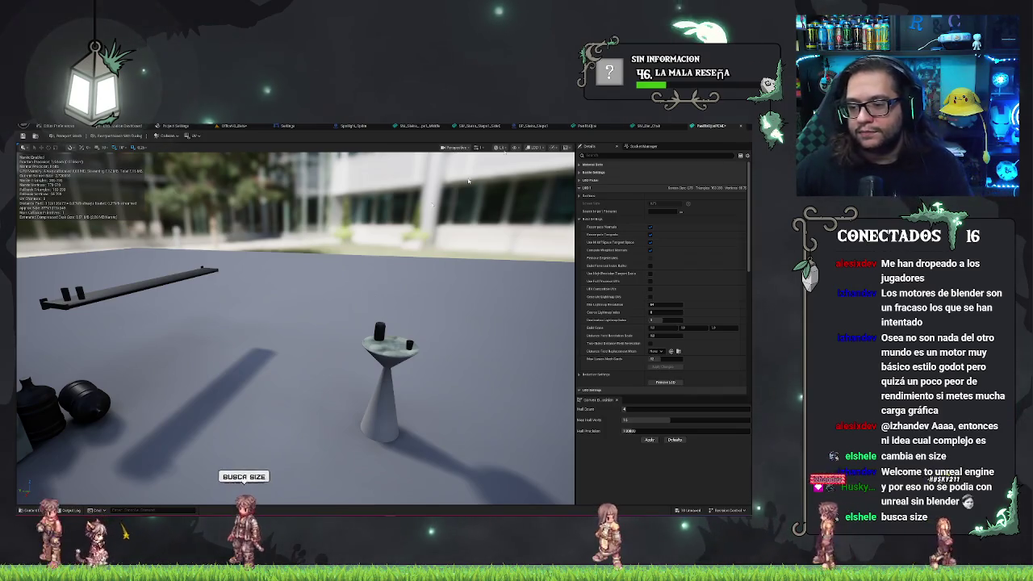
left_click(624, 156)
type("size")
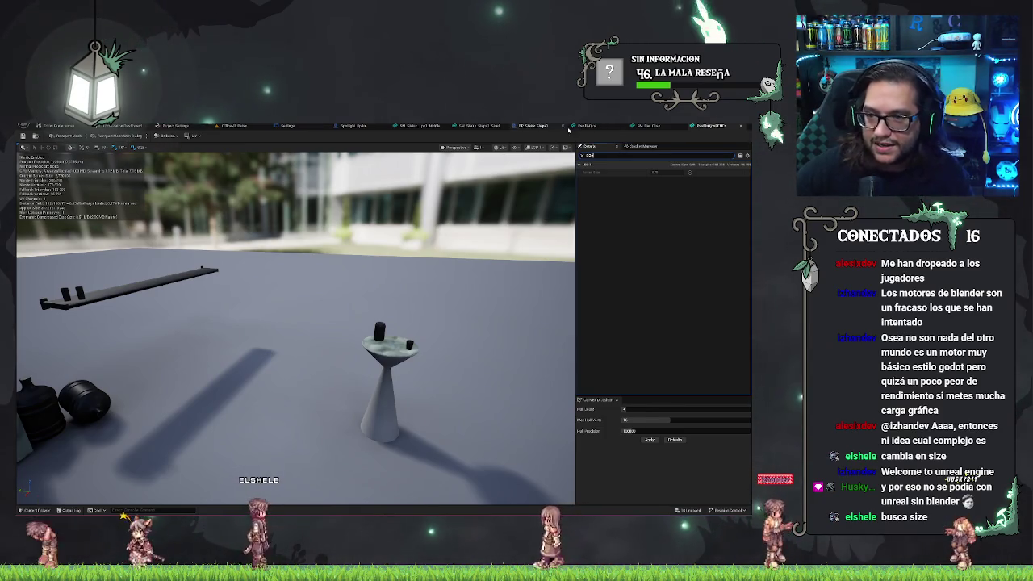
Preview another level of detail in the viewport and fly in to frame the pedestal table.
left_click(544, 148)
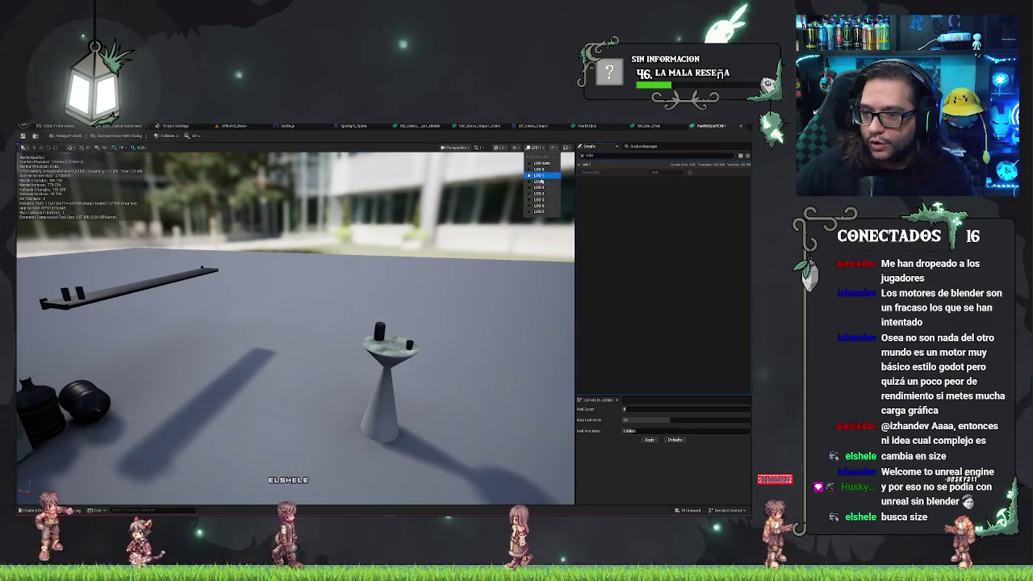
mouse_move(477, 249)
left_mouse_down()
mouse_move(486, 199)
mouse_move(484, 274)
left_mouse_up()
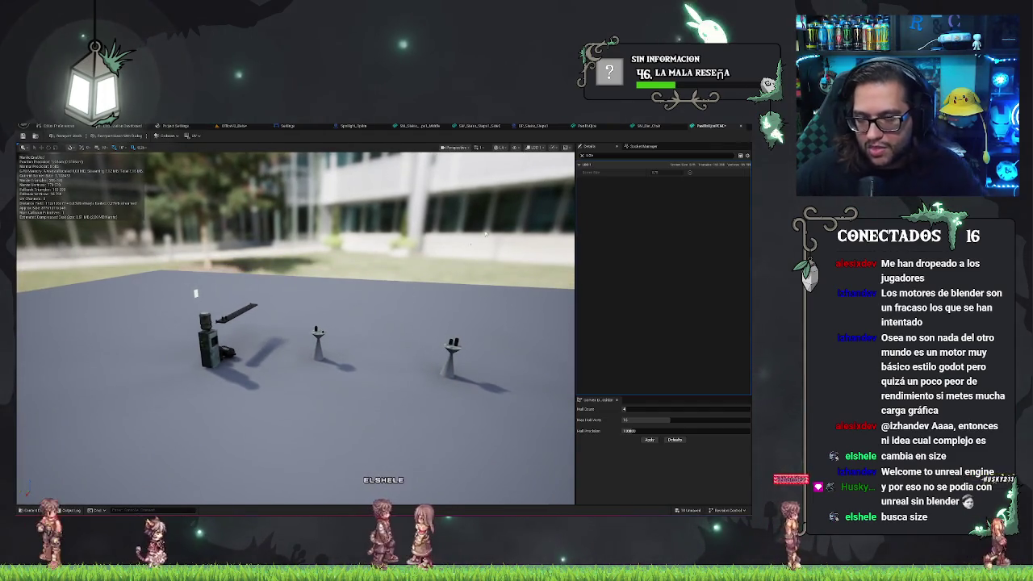
left_click(544, 148)
left_click(546, 177)
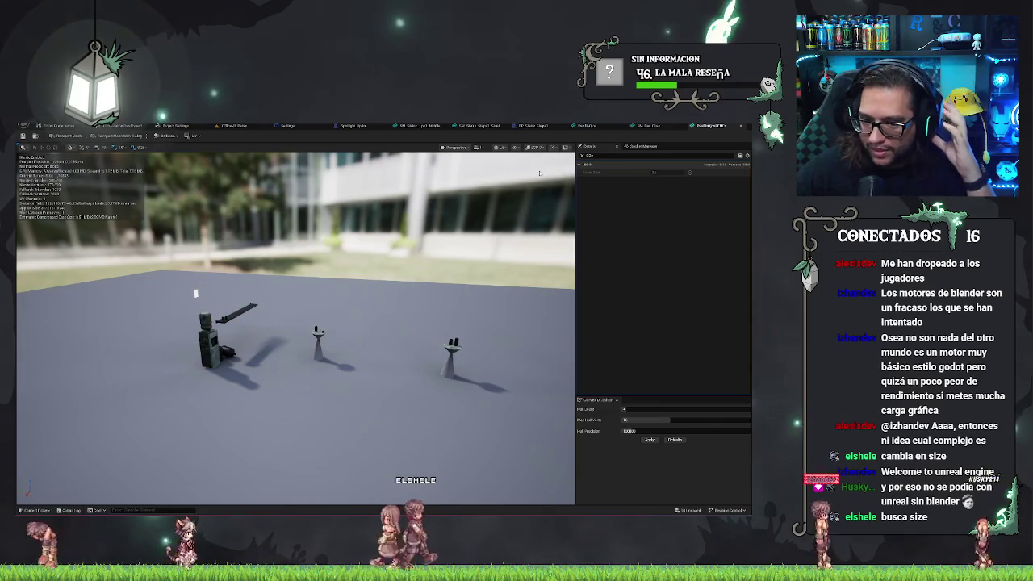
left_click_drag(485, 258, 484, 226)
key("w")
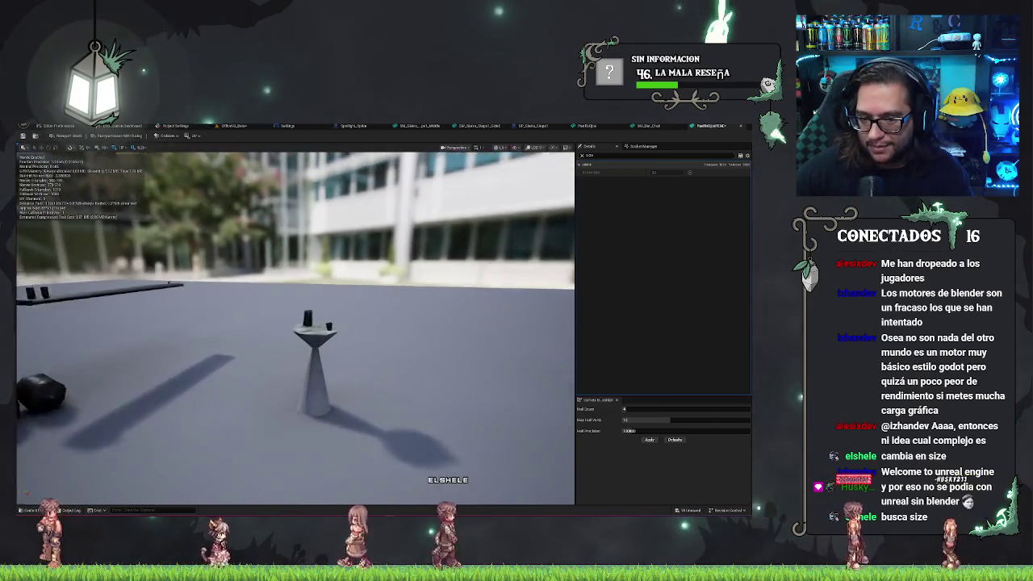
key("f")
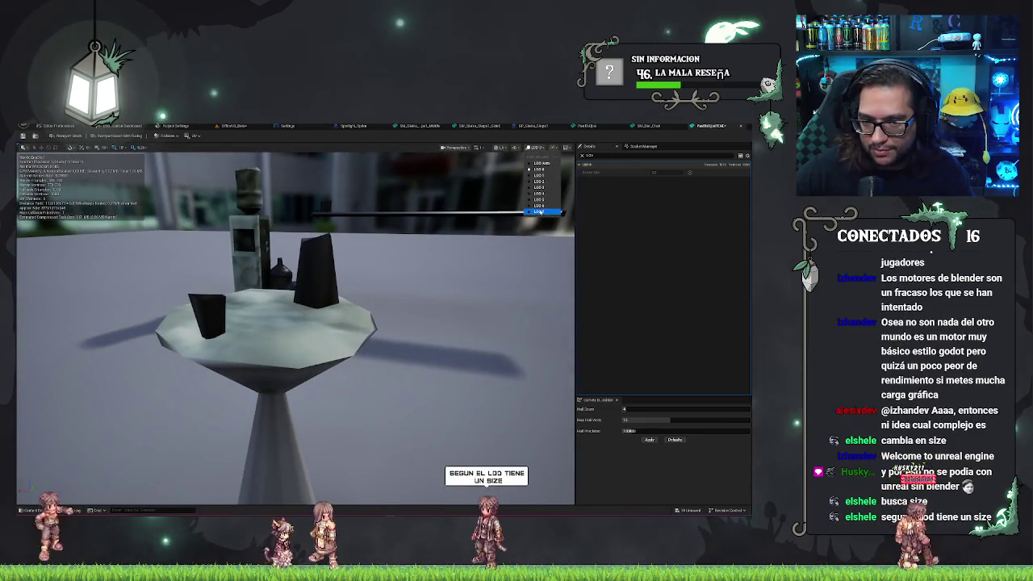
Compare the table at further levels of detail, including LOD 6.
left_click(540, 212)
left_click(545, 208)
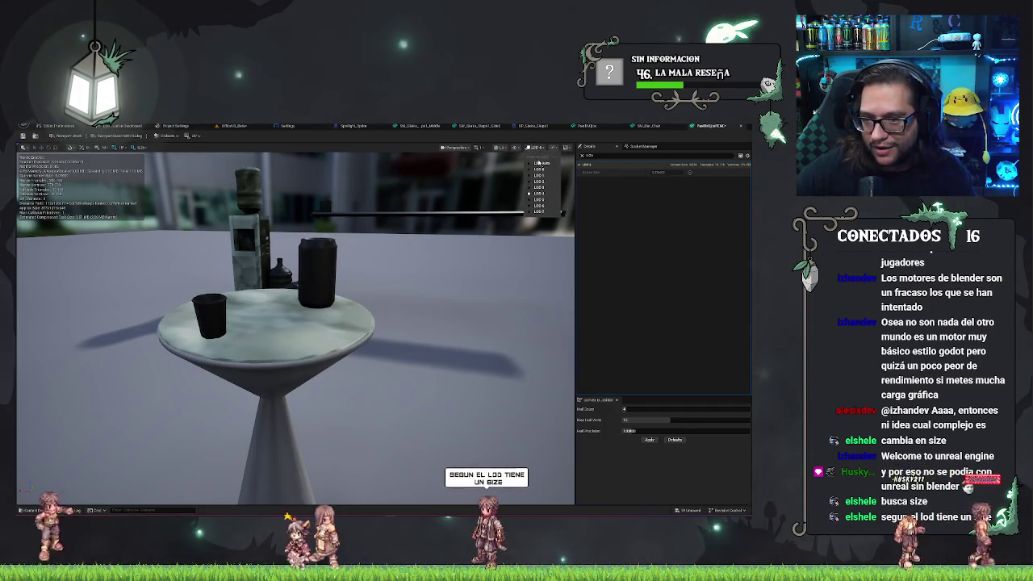
left_click(544, 174)
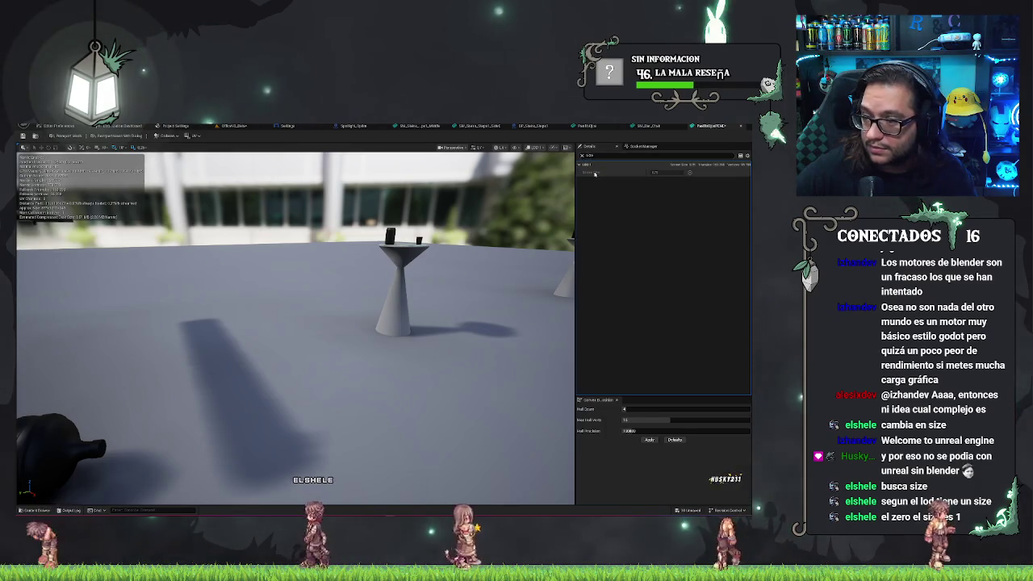
Clear the 'size' filter from the Details panel and collapse Material Slots and Build Settings.
left_click(581, 155)
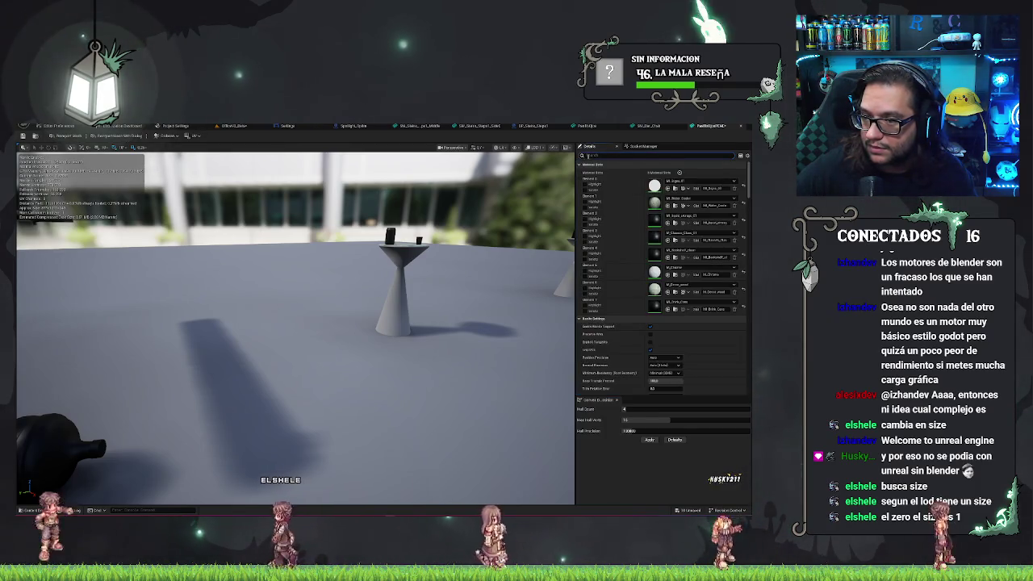
type("size")
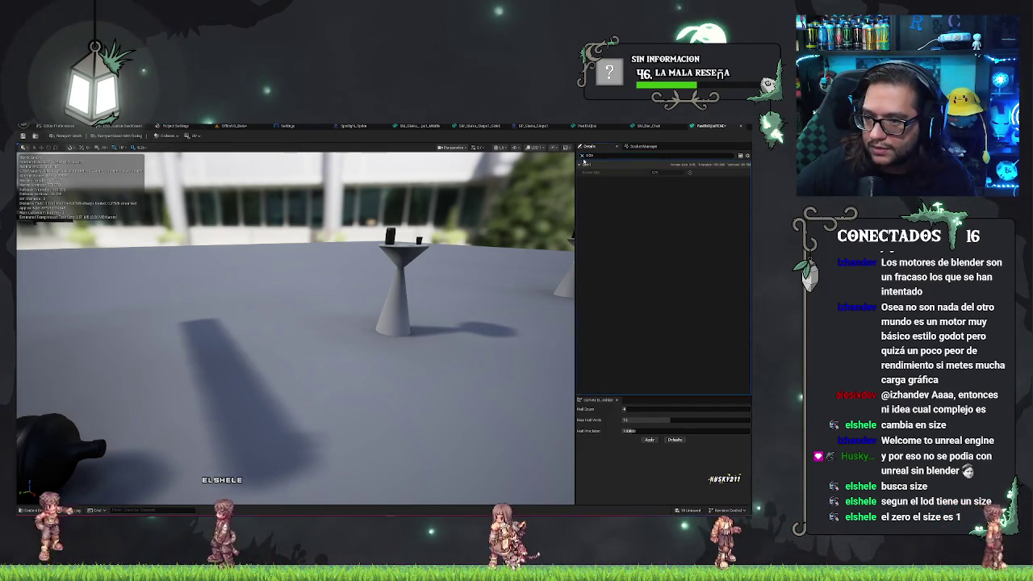
left_click(580, 157)
scroll(635, 222, "down", 5)
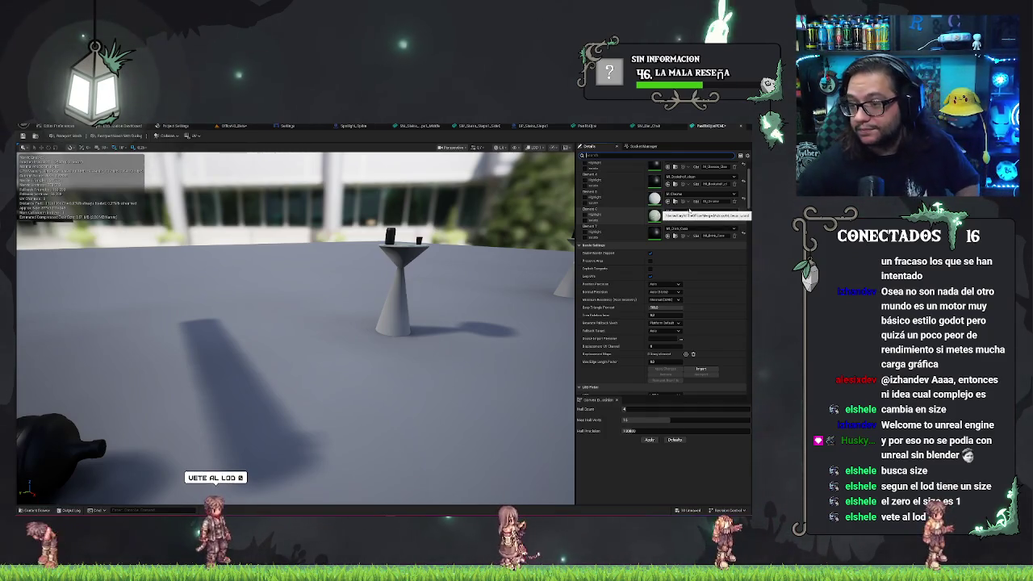
scroll(646, 210, "up", 3)
left_click(579, 164)
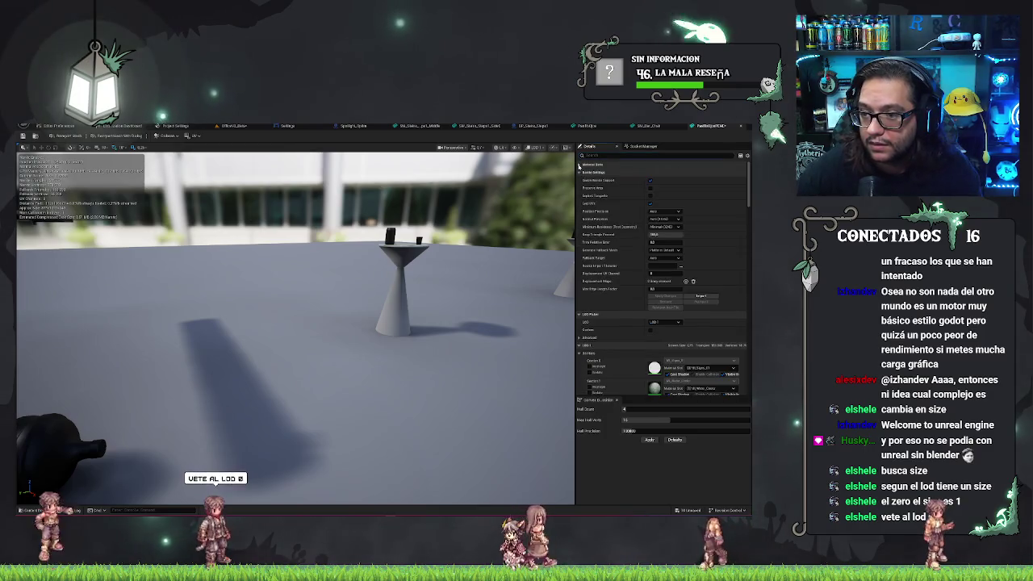
left_click(580, 172)
Try a different LOD in the LOD Picker and orbit around the table, leaving LOD Auto.
left_click(664, 187)
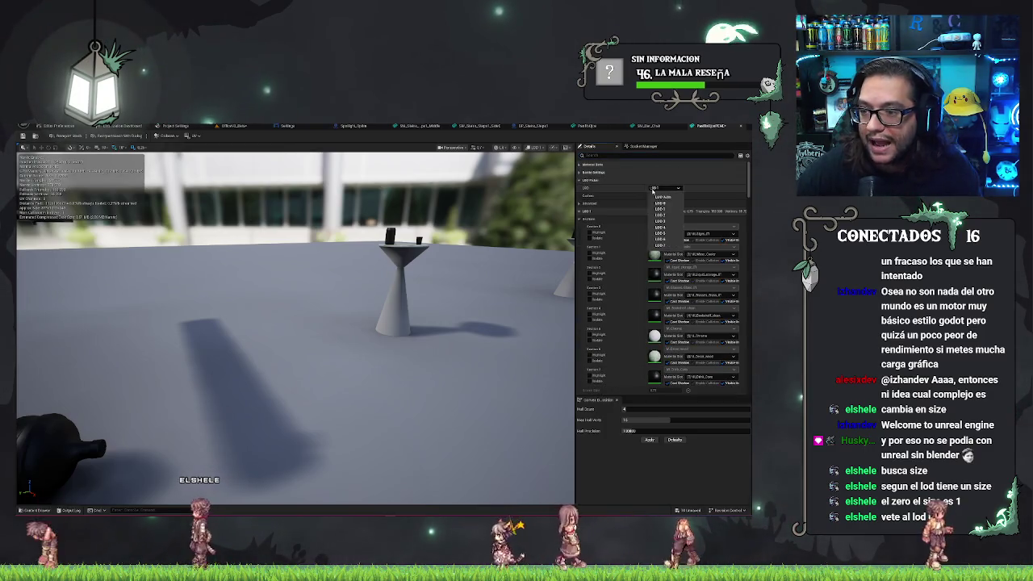
left_click(658, 211)
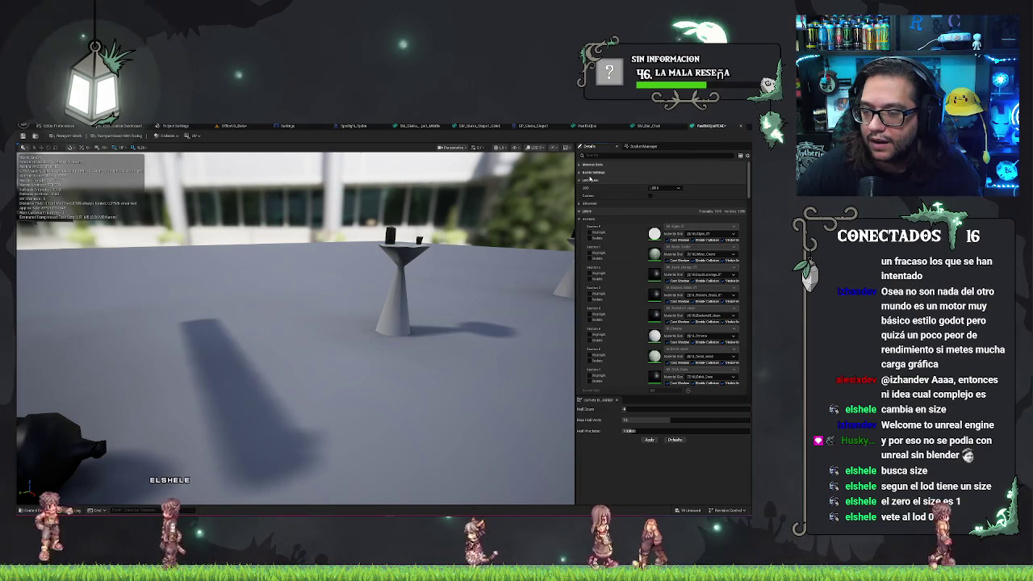
left_click_drag(533, 217, 480, 242)
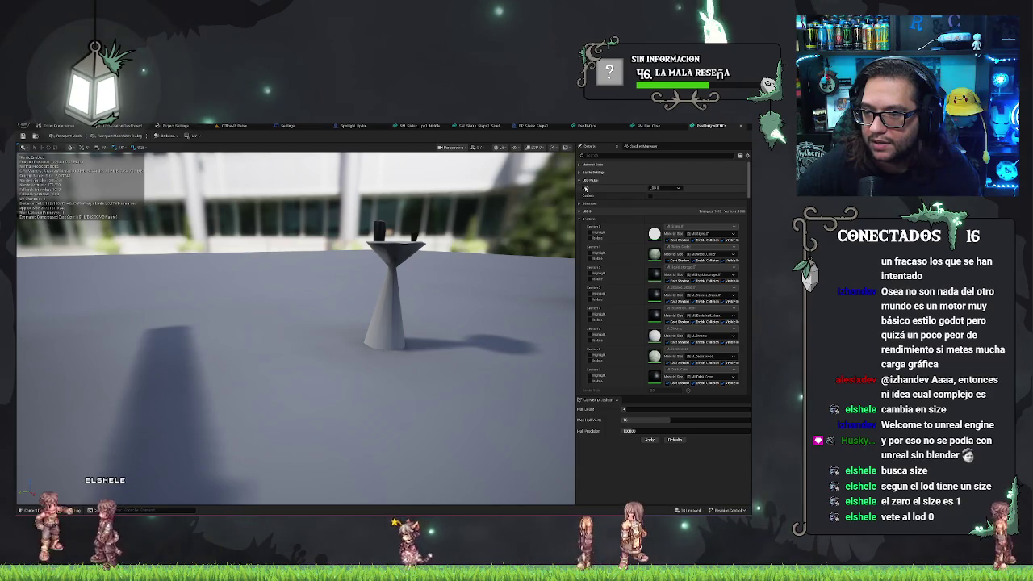
left_click(676, 189)
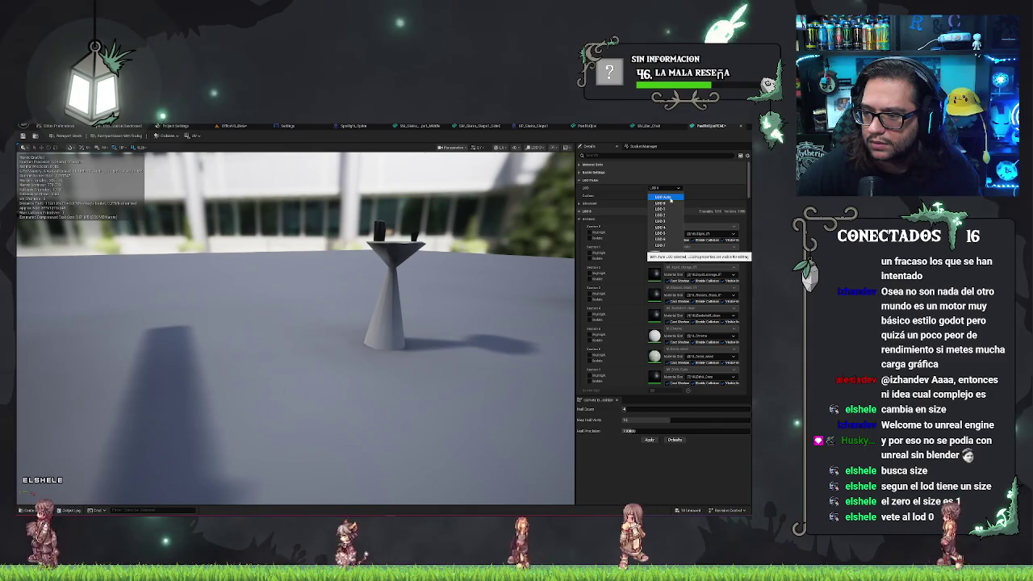
left_click(664, 197)
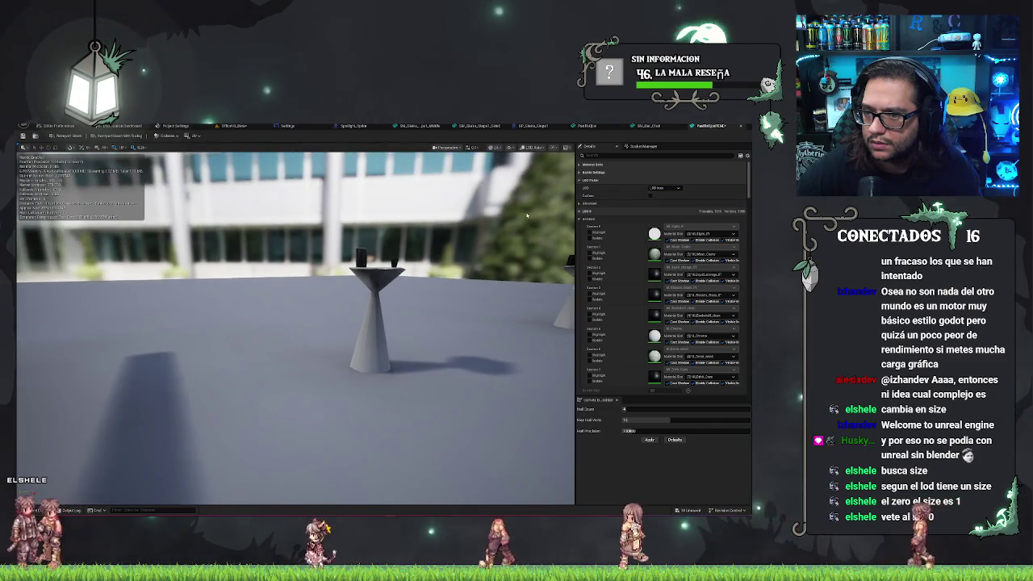
Set the LOD Picker to LOD 0, then to LOD 1 to inspect its settings.
left_click(663, 188)
left_click(663, 205)
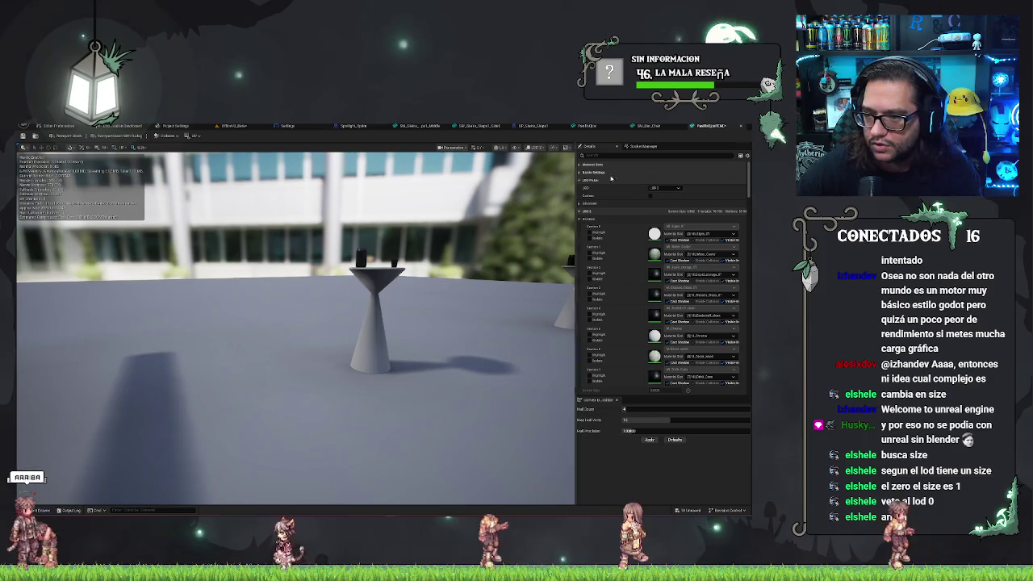
left_click(664, 188)
left_click(667, 210)
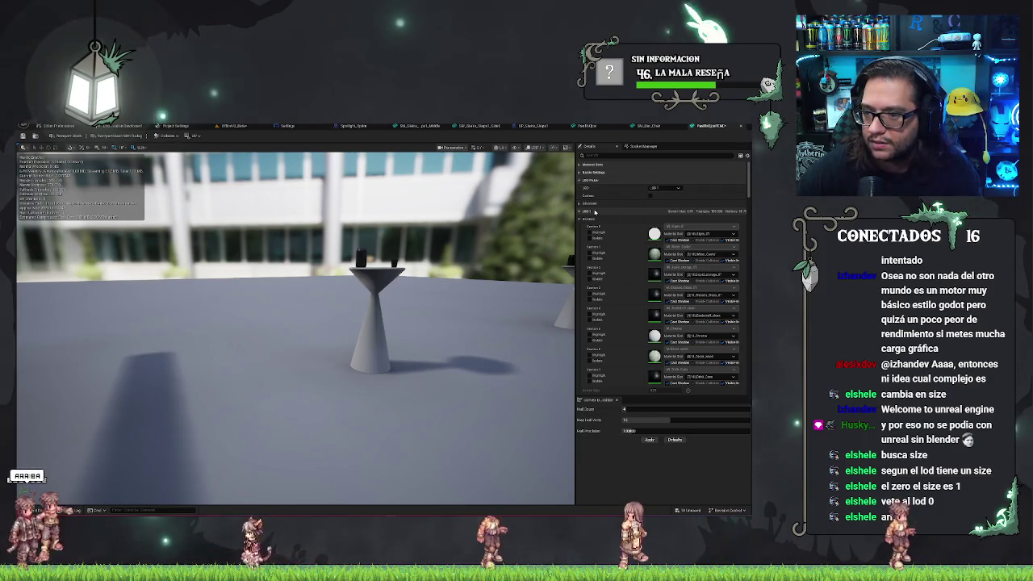